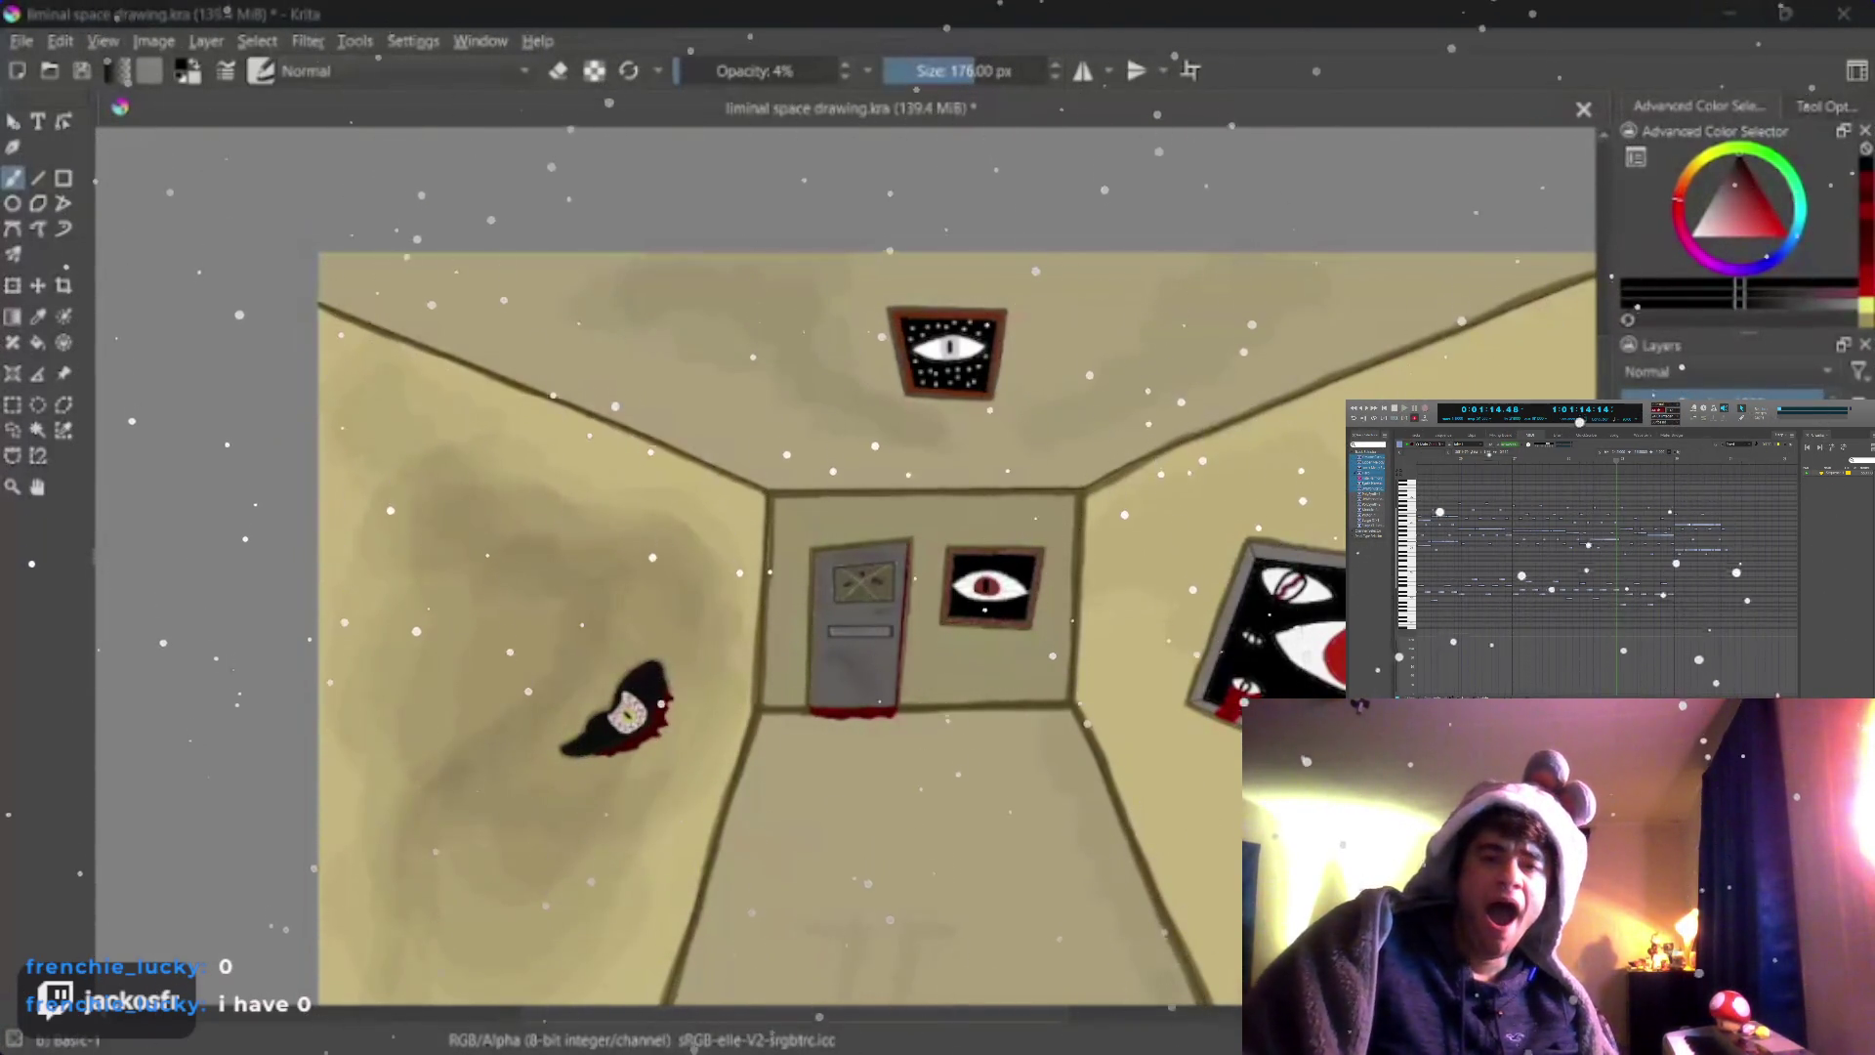
Restore the brush opacity to 100% after shading the corridor walls
key(0)
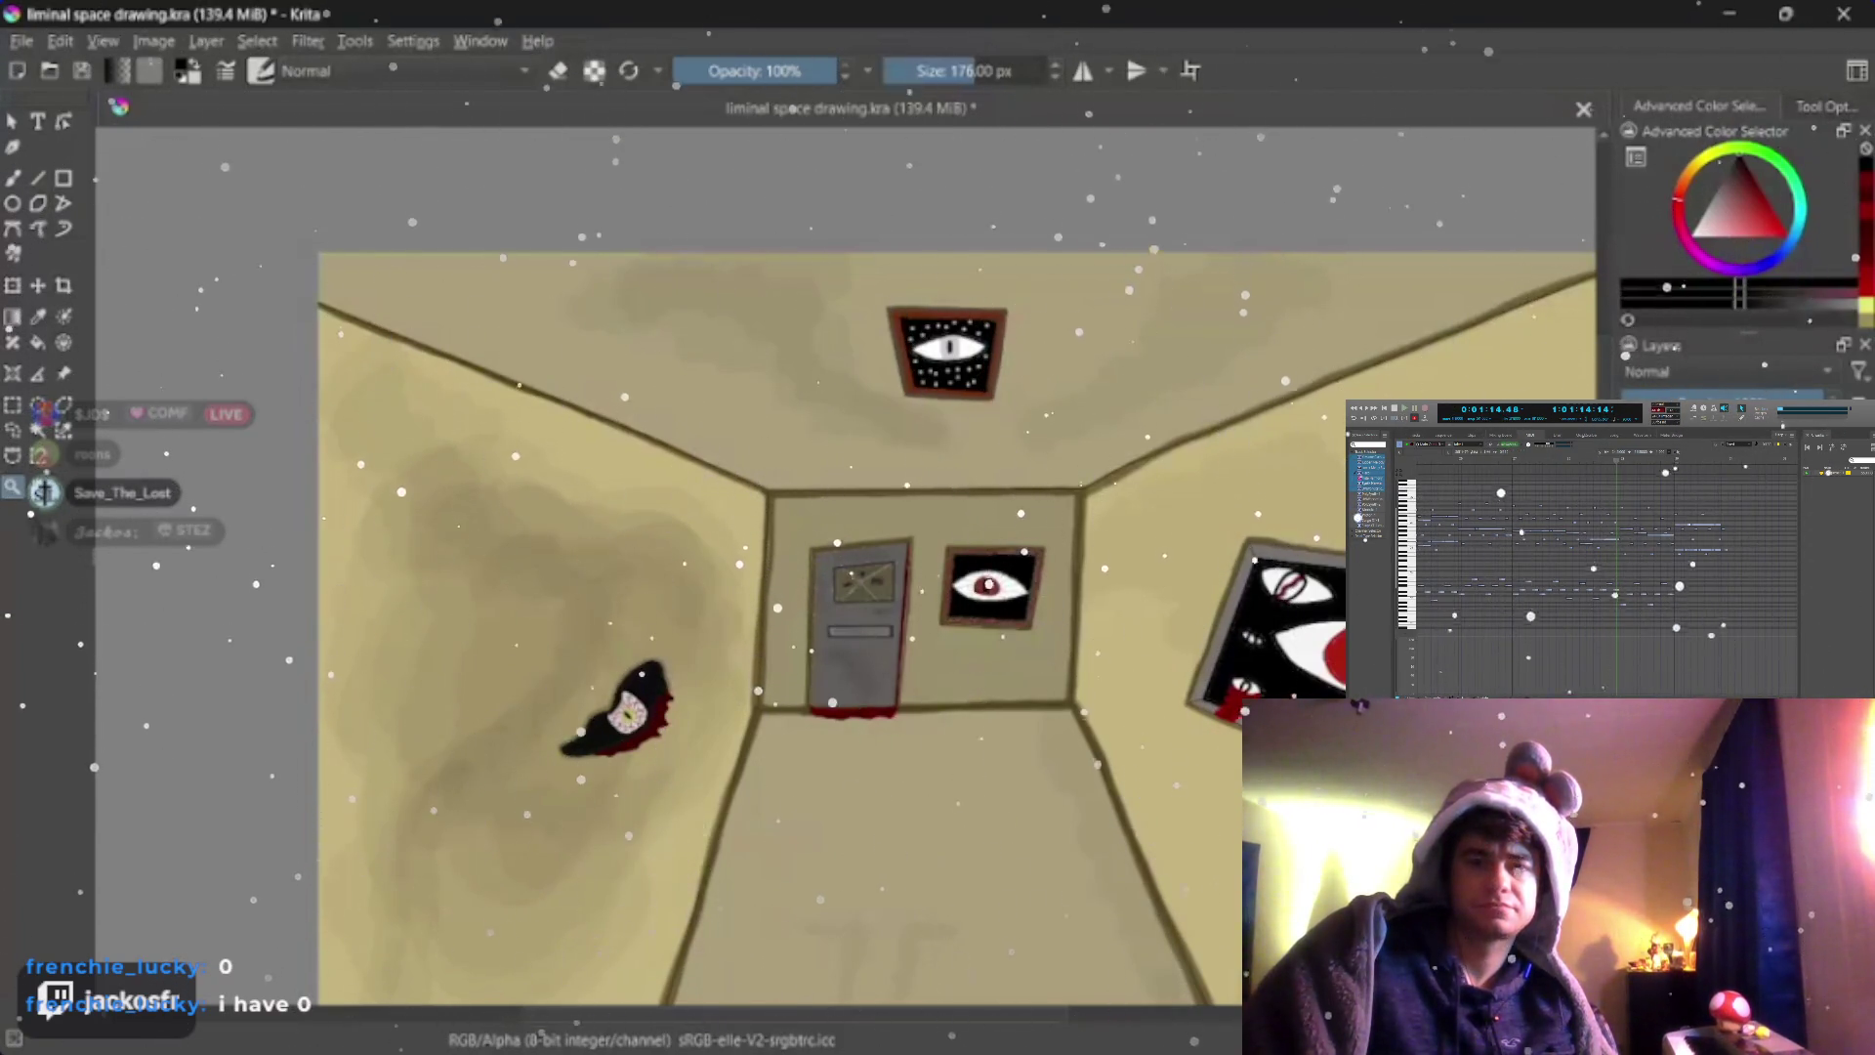
scroll(1025, 644, up, 1)
scroll(720, 624, down, 1)
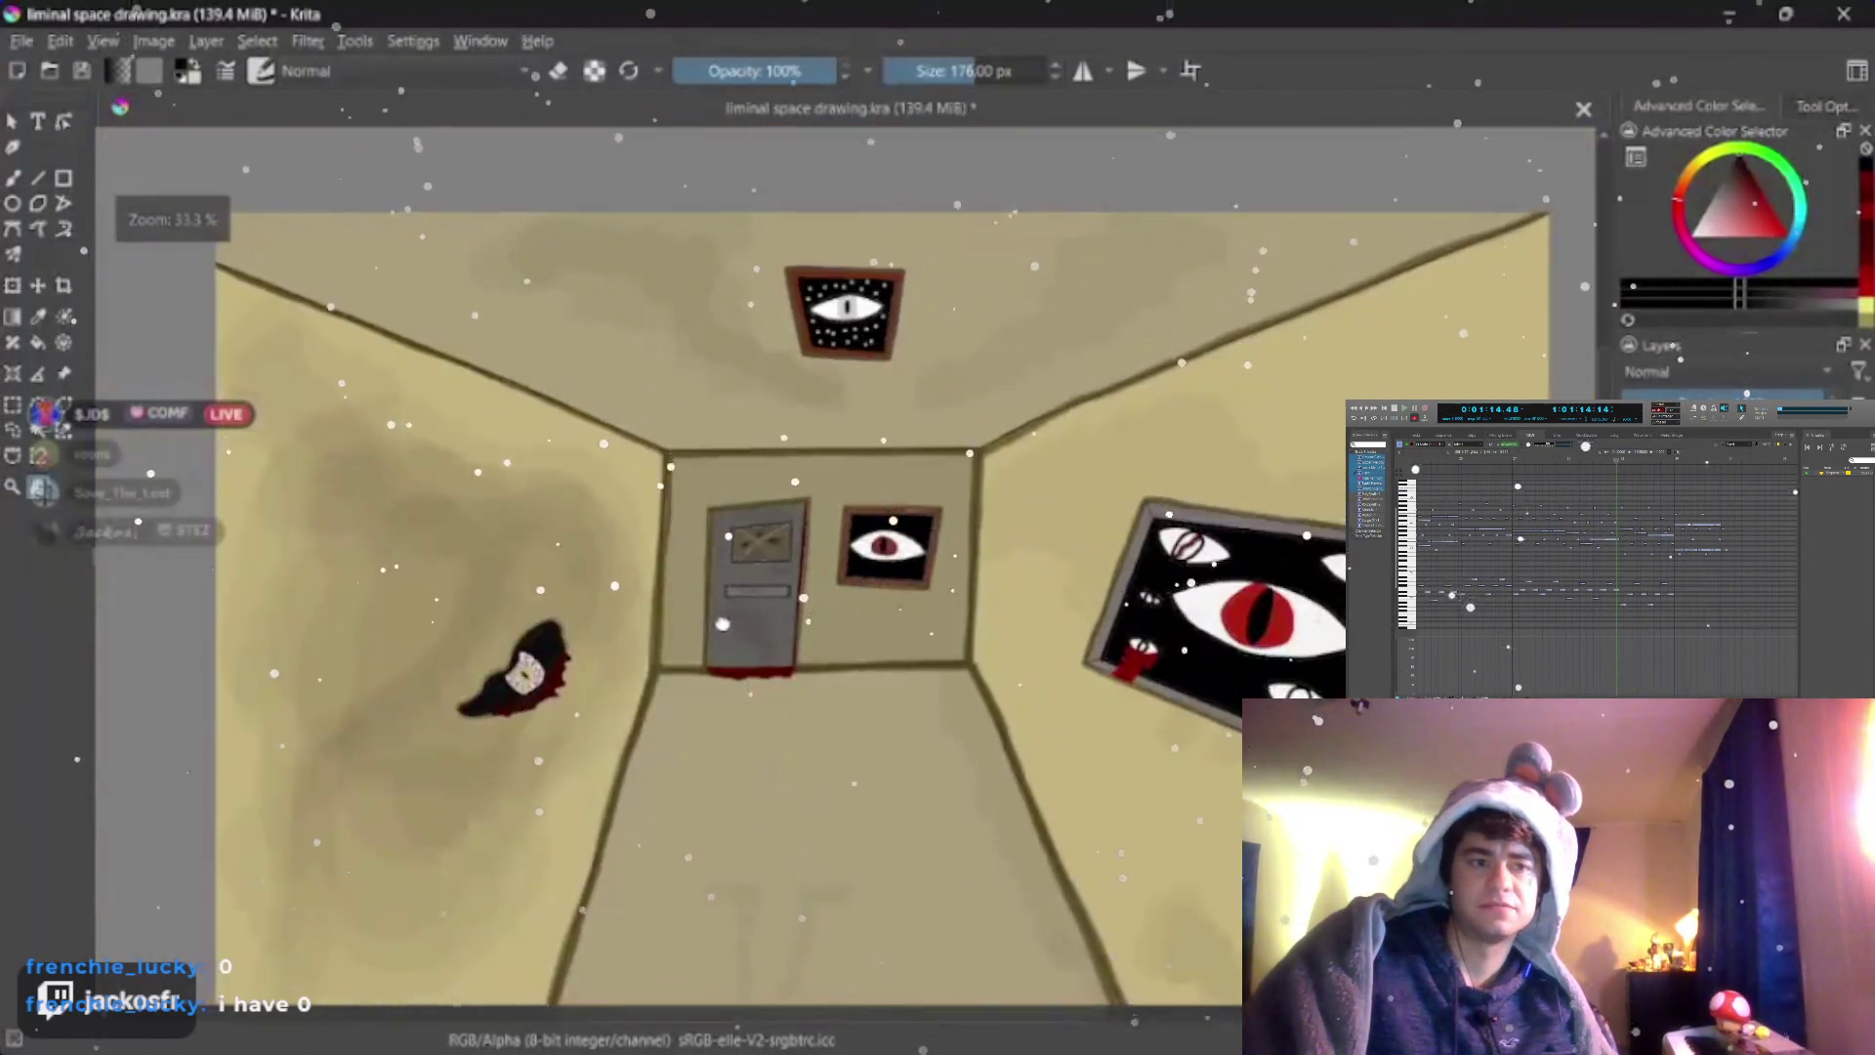
scroll(880, 644, down, 2)
scroll(995, 742, up, 1)
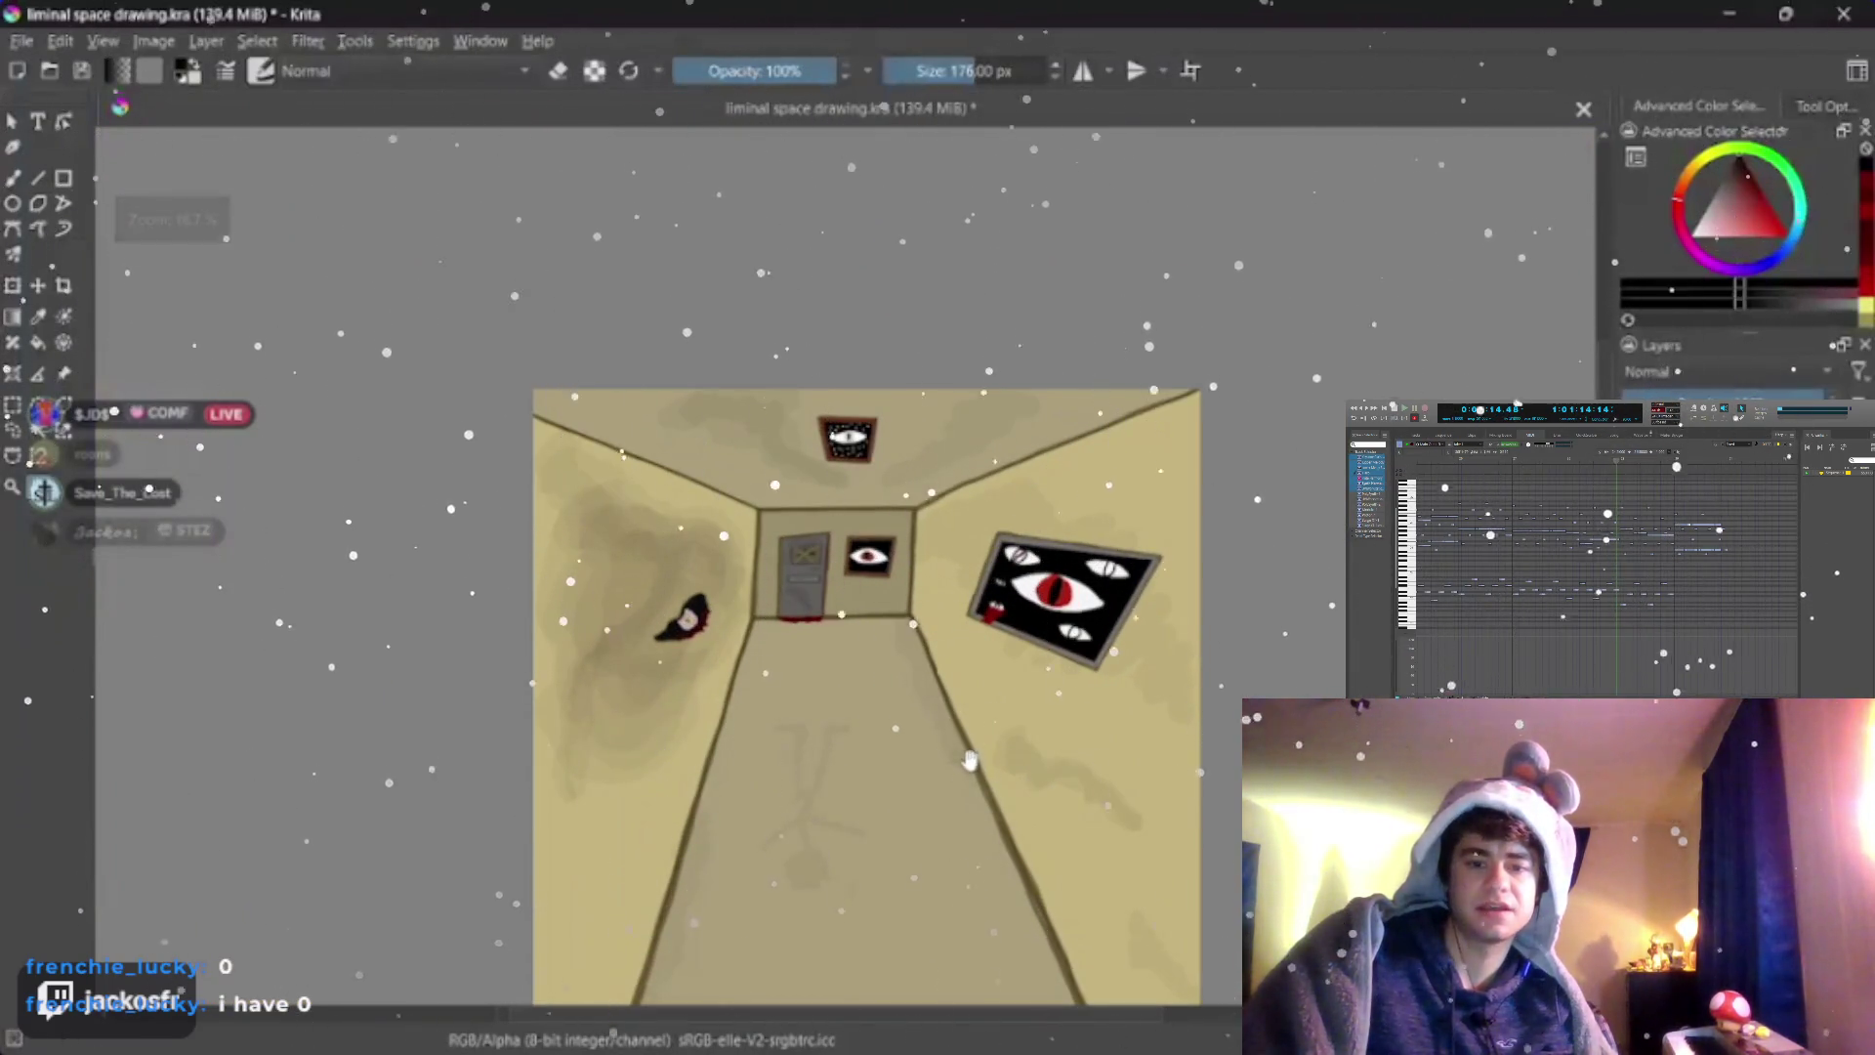
Airbrush faint low-opacity shading onto the corridor's left wall with the Freehand Brush
drag(969, 760, 997, 729)
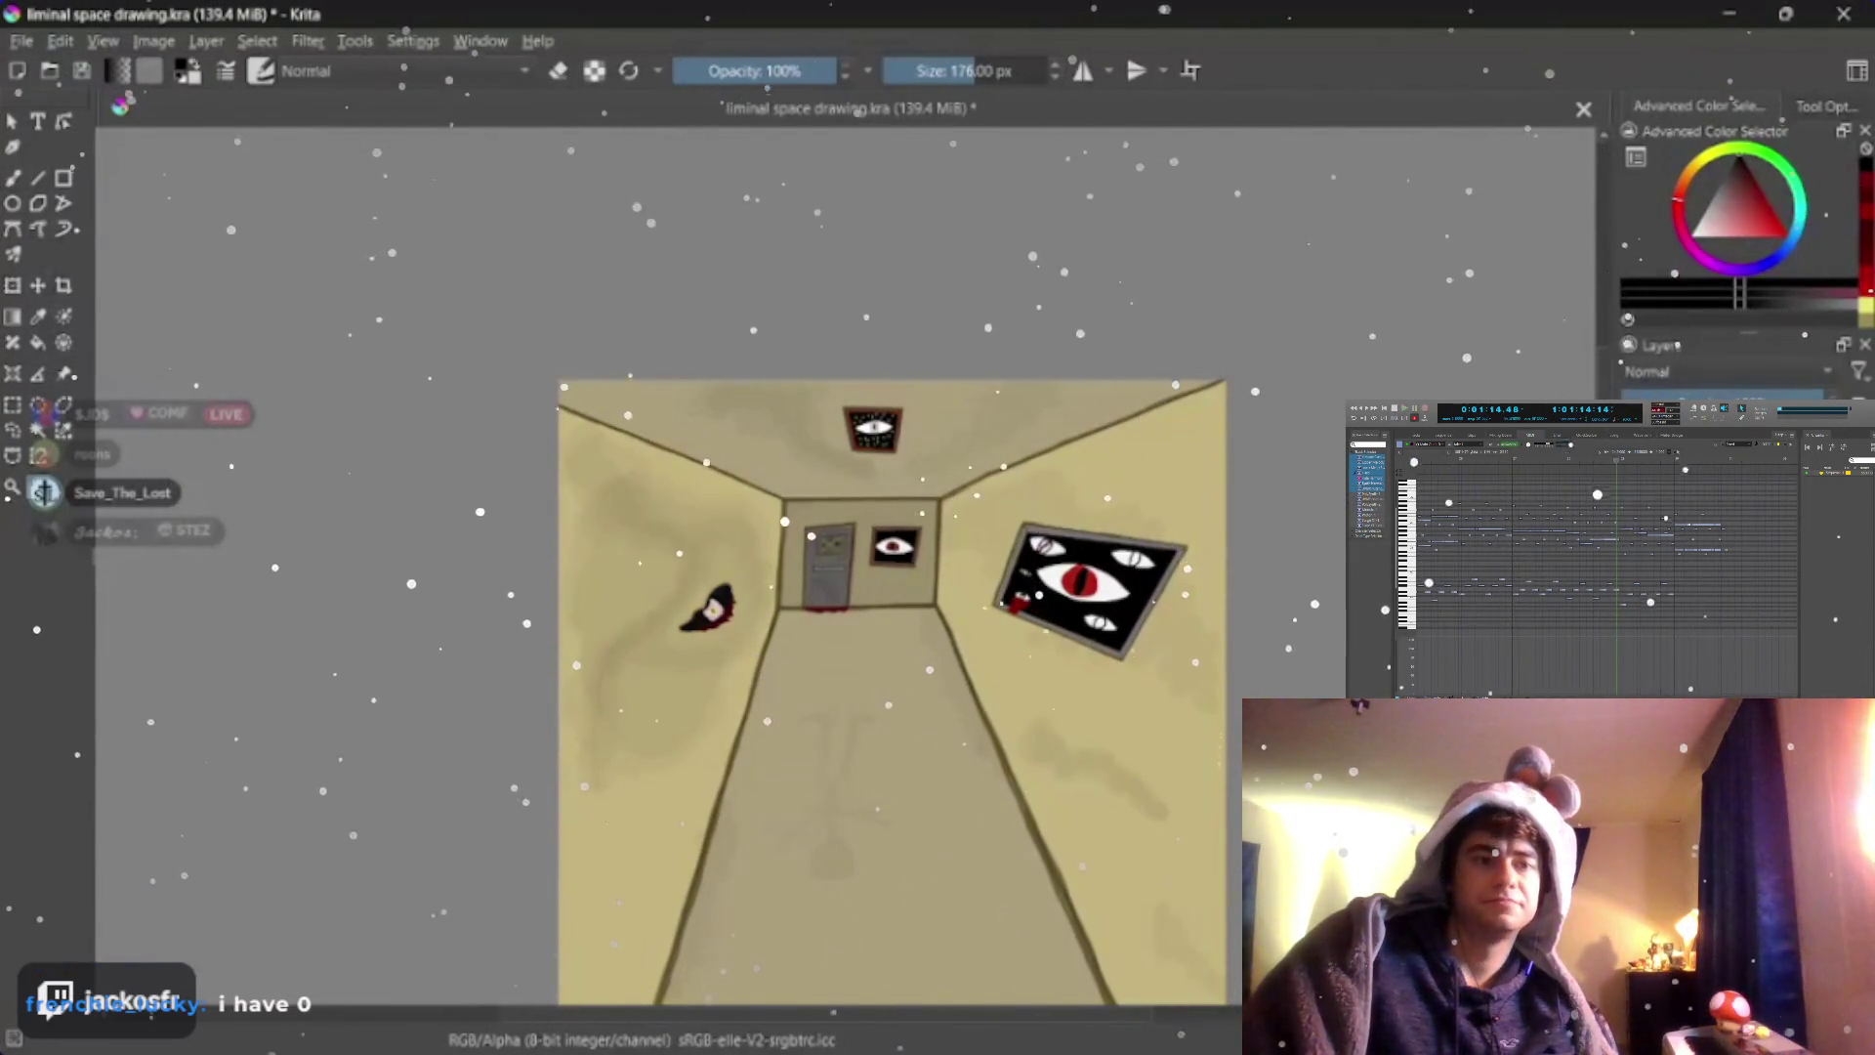
key(b)
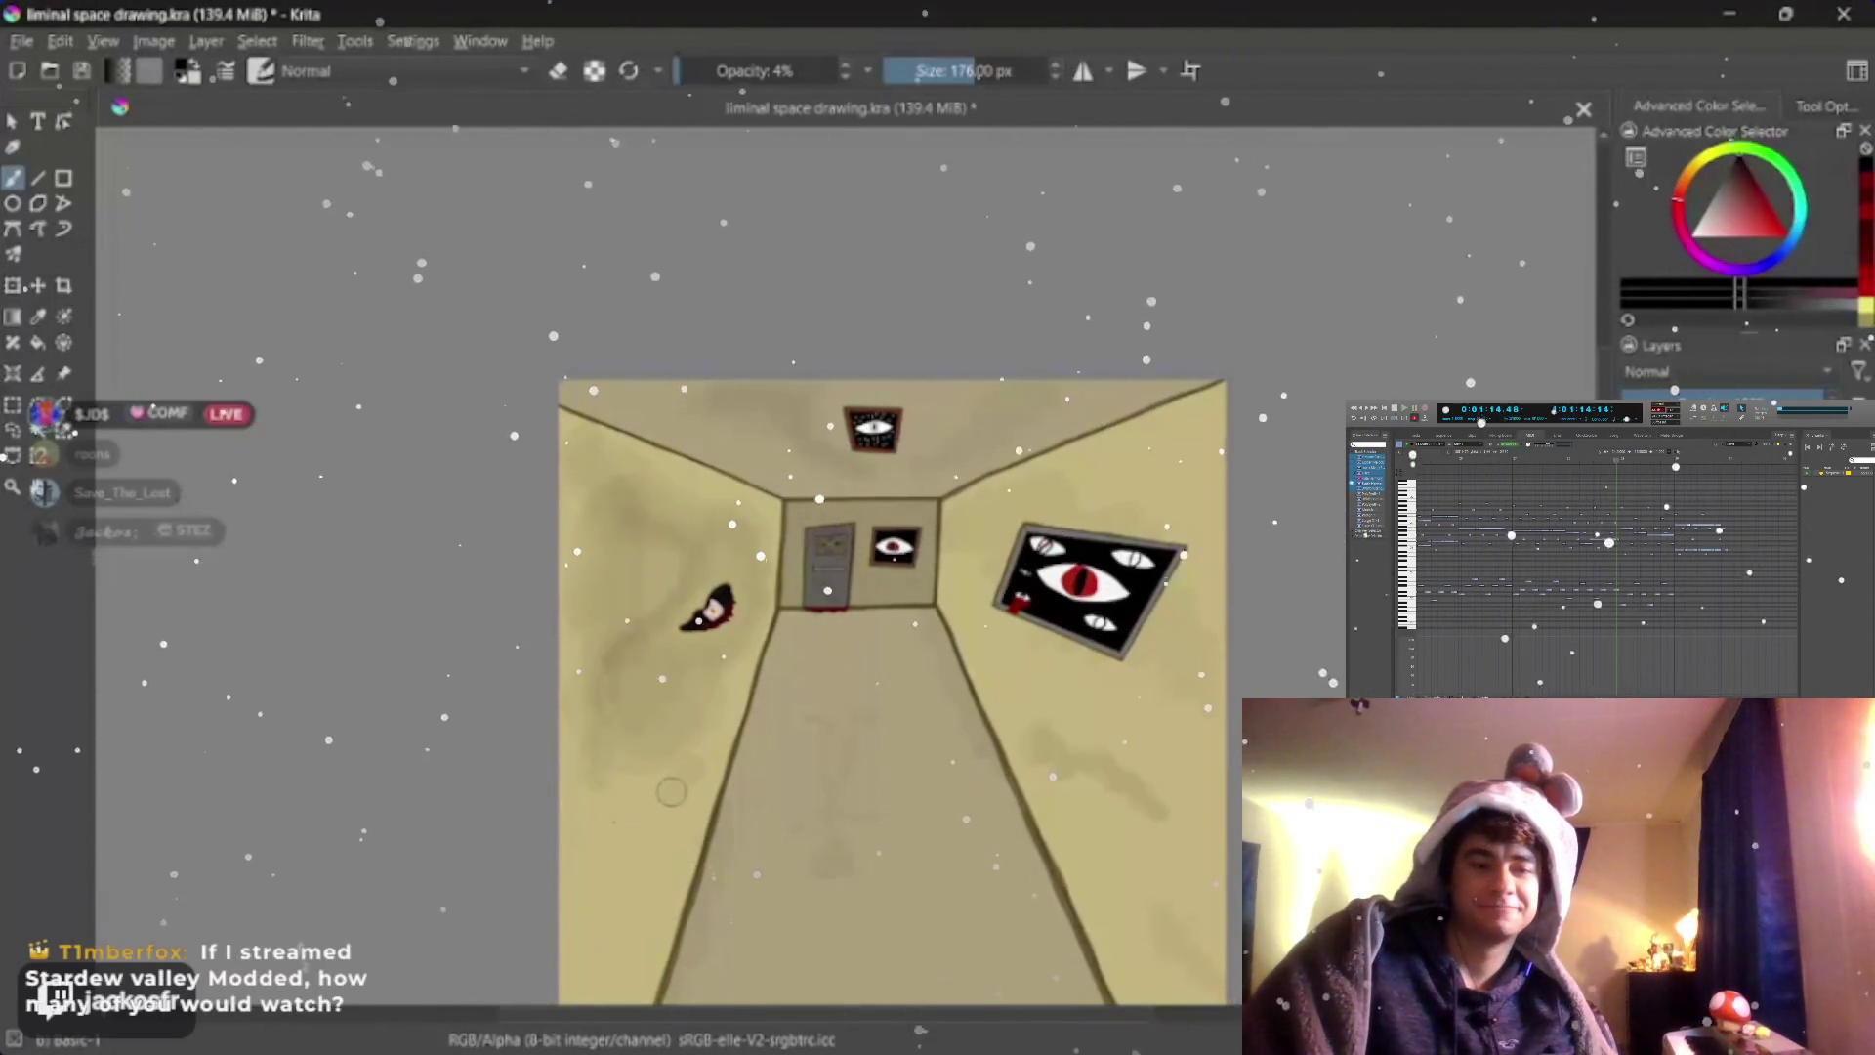
drag(669, 804, 625, 784)
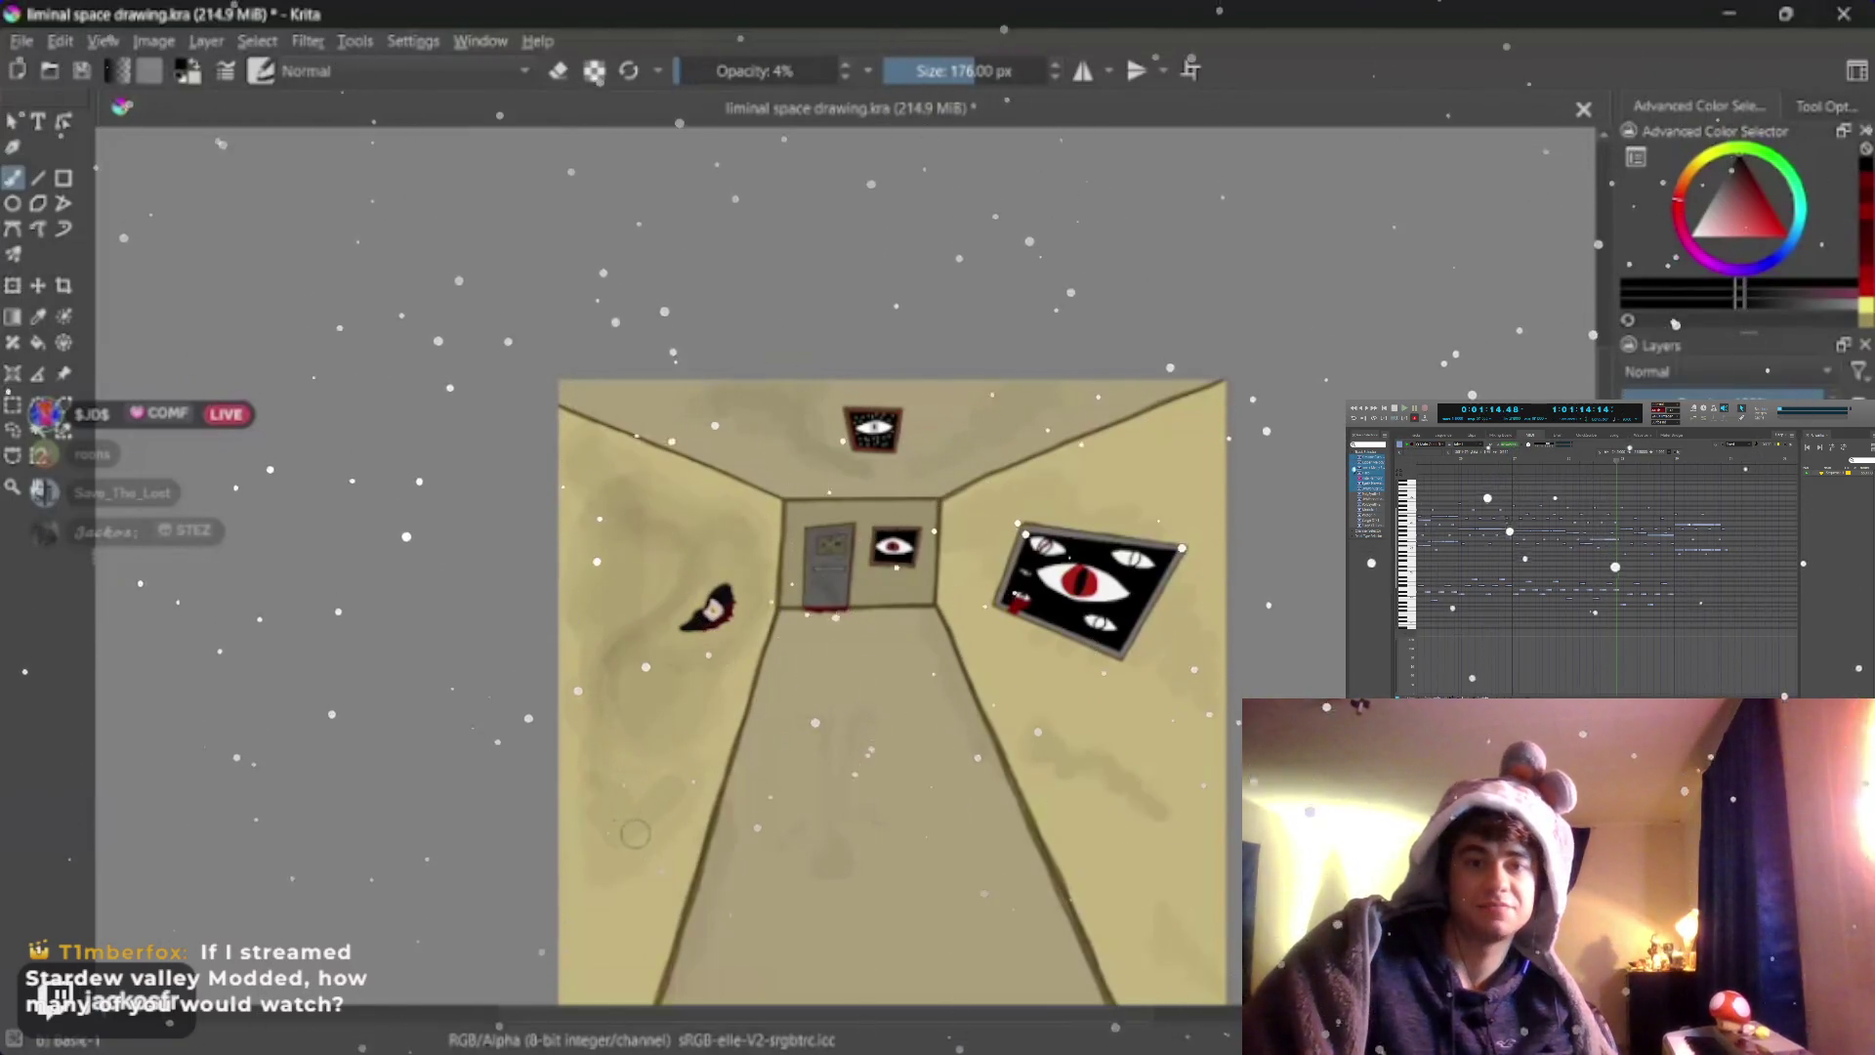
Shade the lower left wall darker tan from the pop-up palette, undoing the extra stroke
right_click(611, 815)
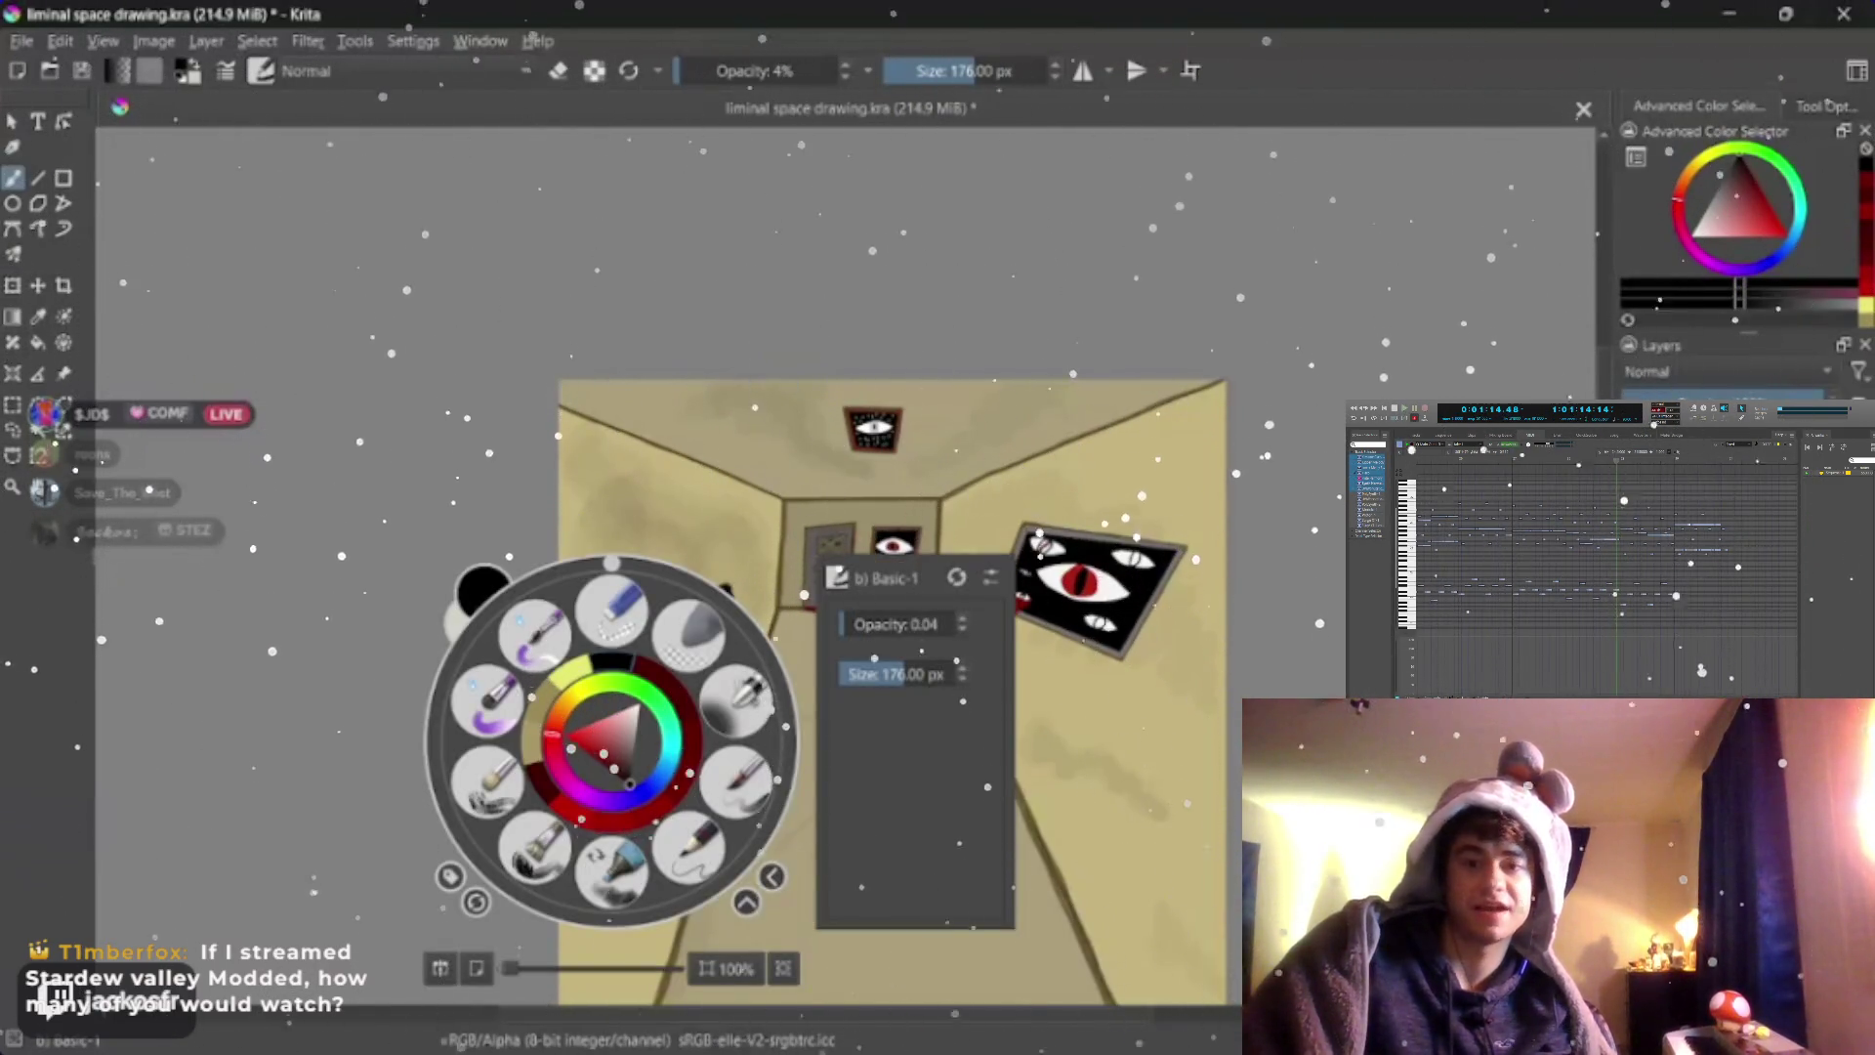
drag(617, 689, 635, 828)
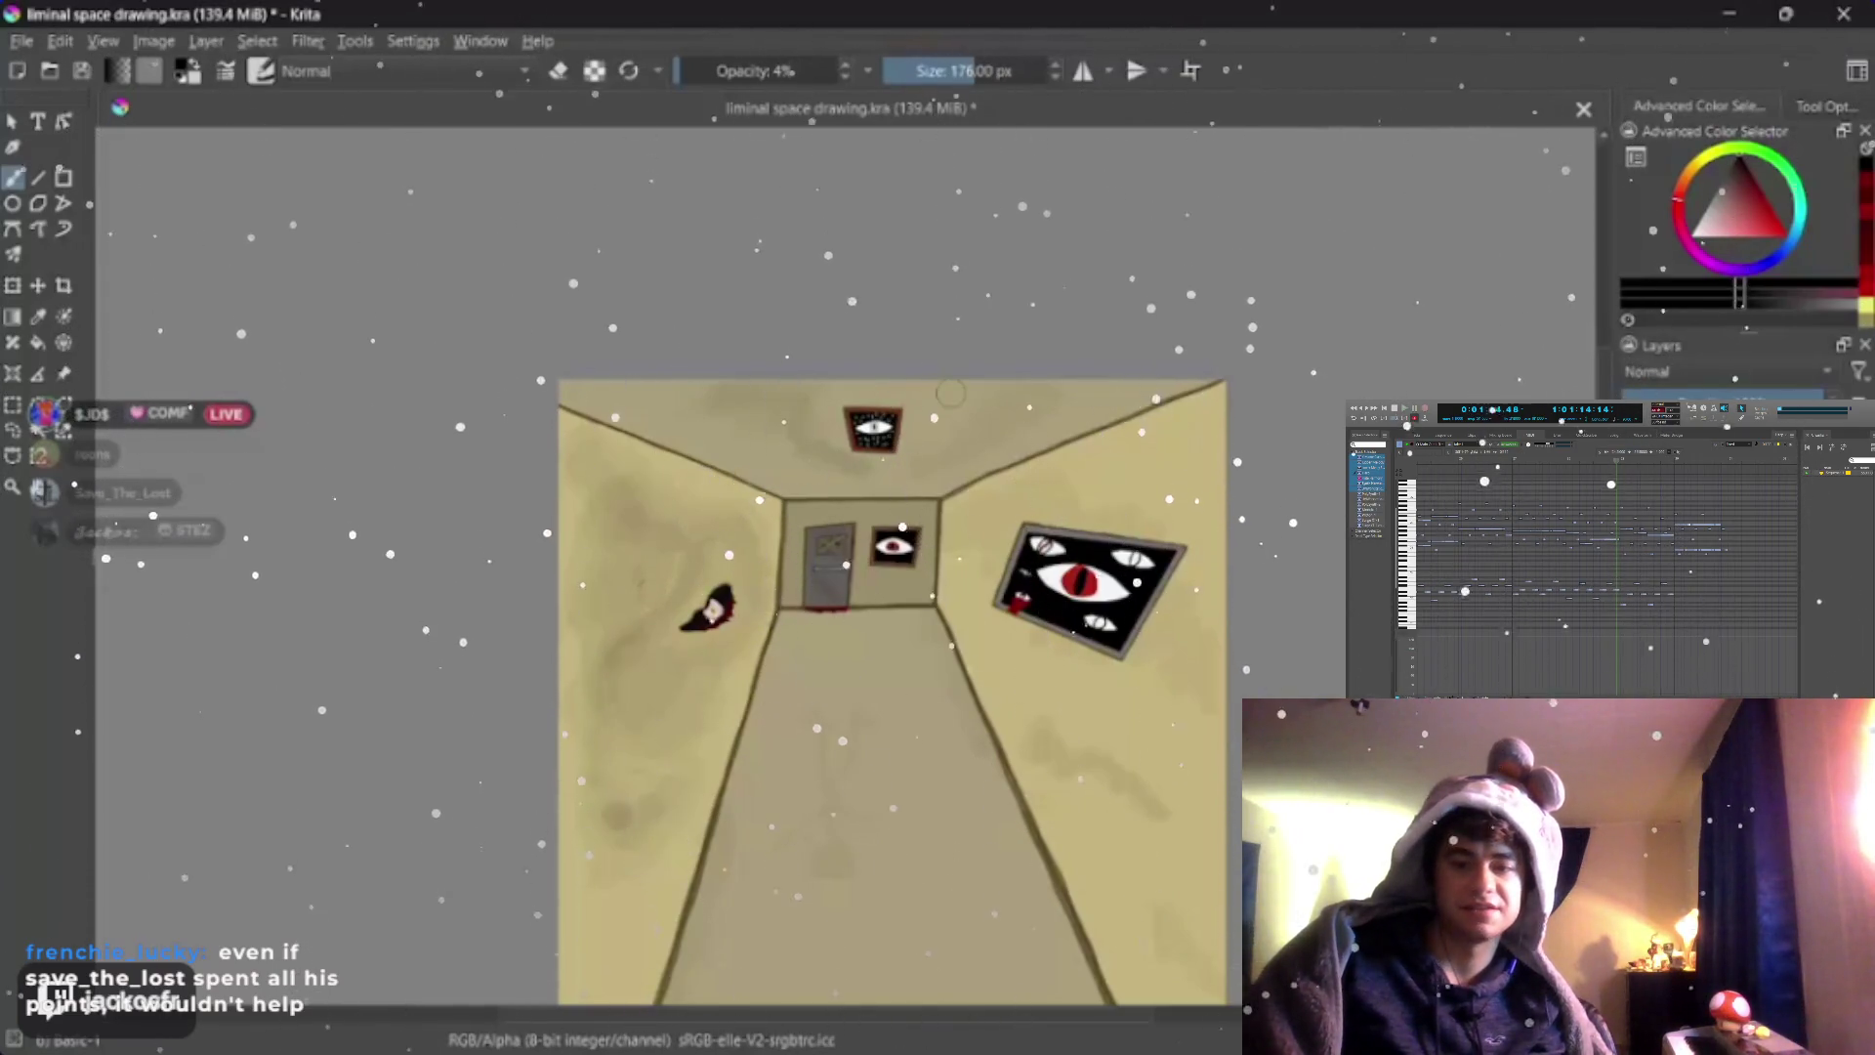
drag(654, 603, 666, 574)
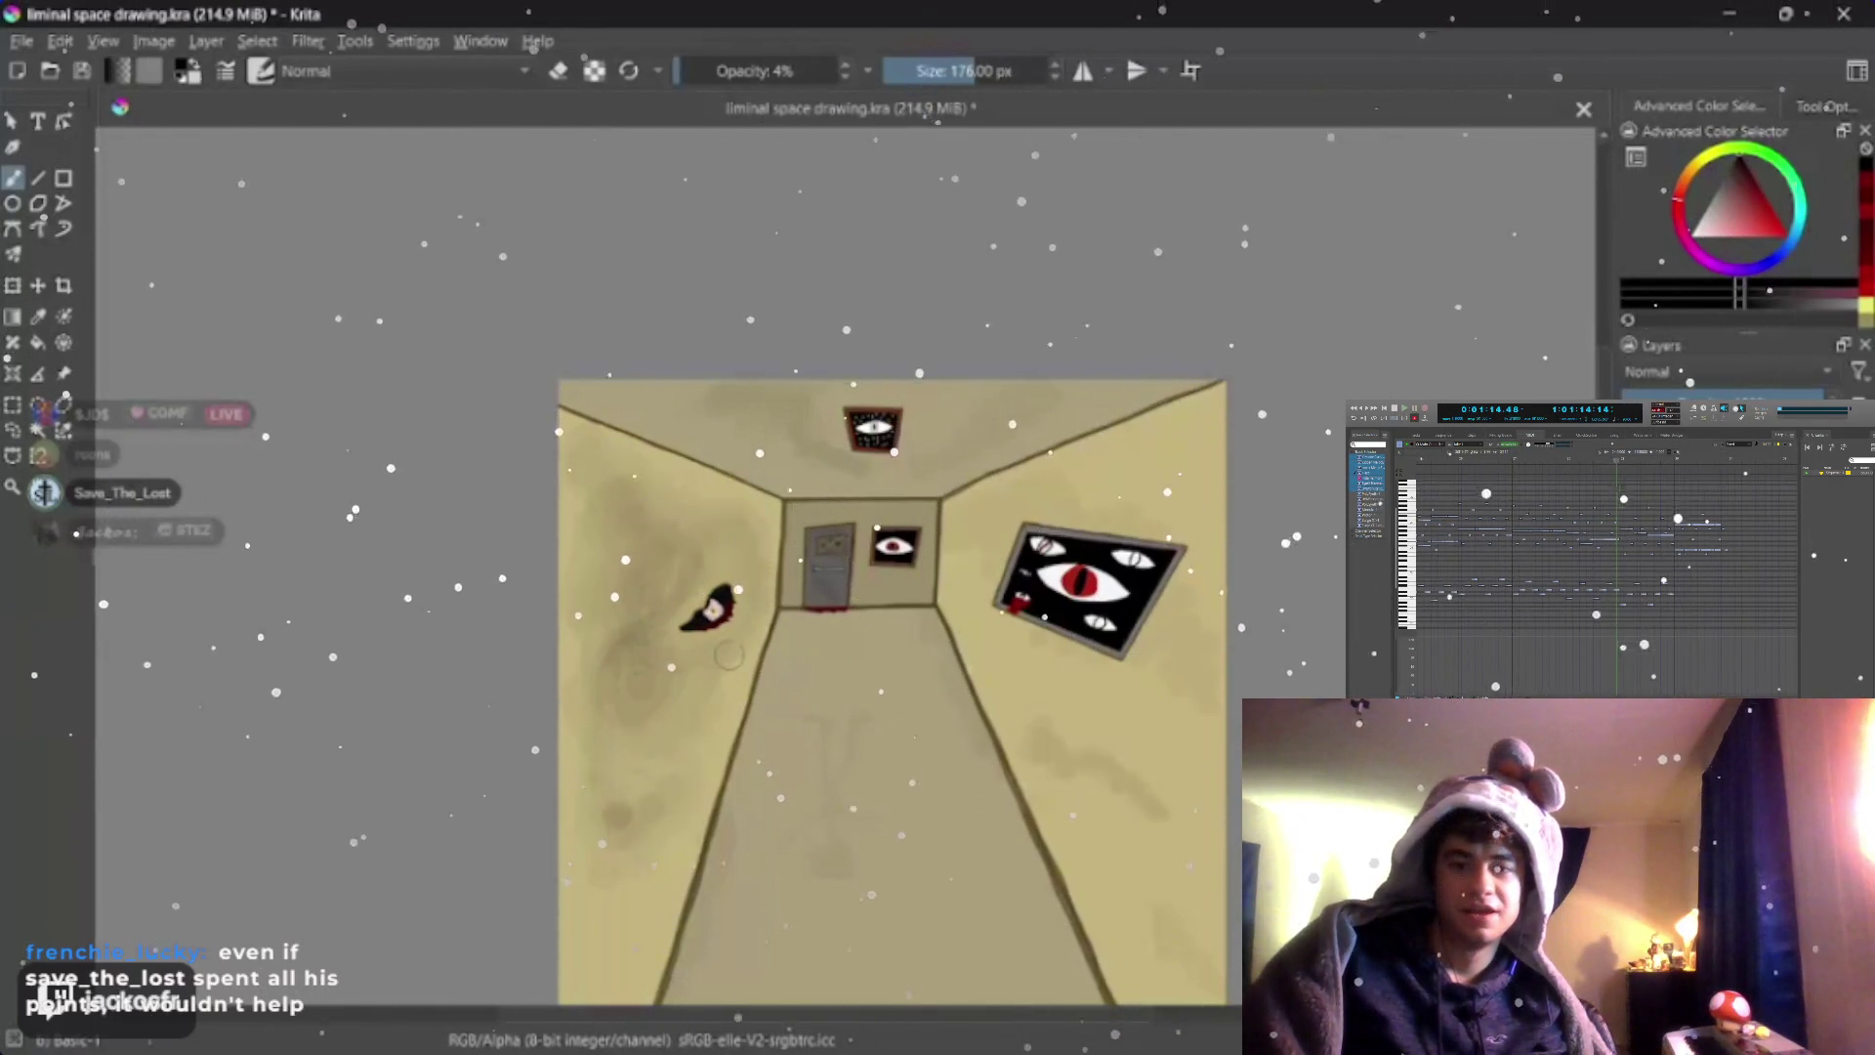
key(ctrl+z)
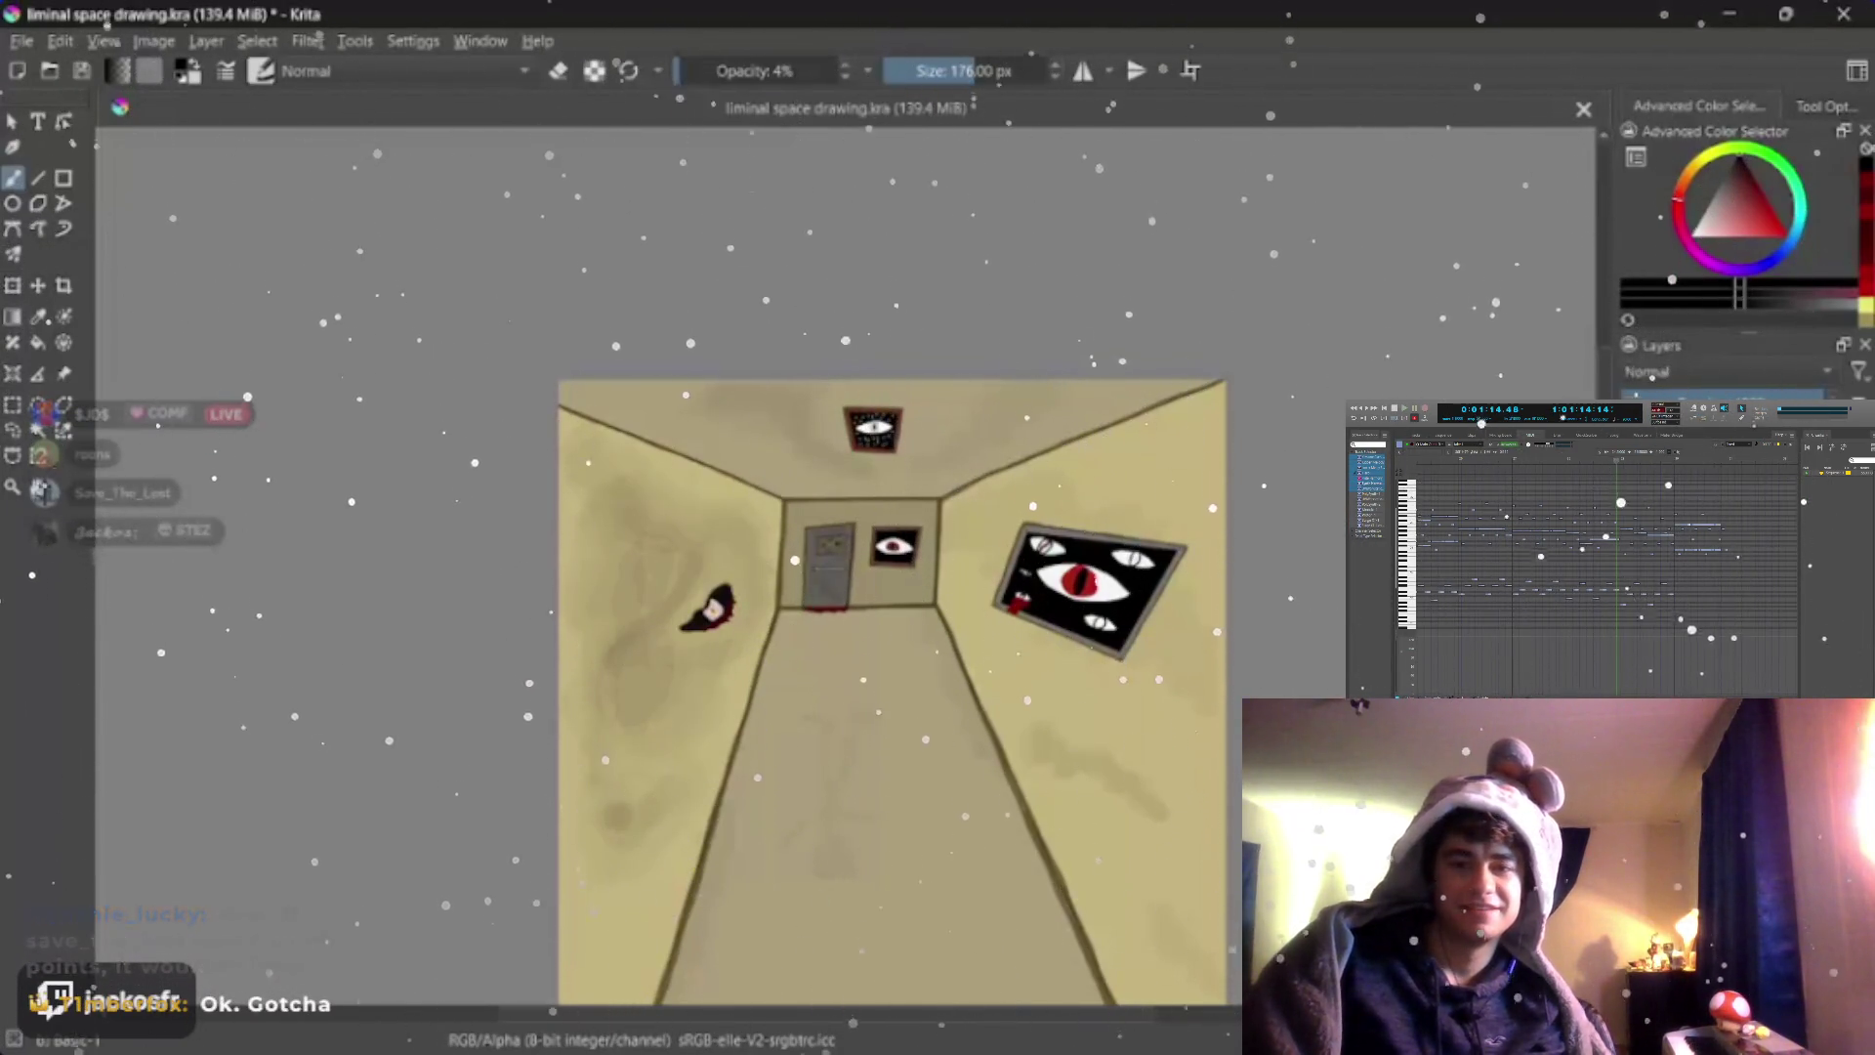
key(e)
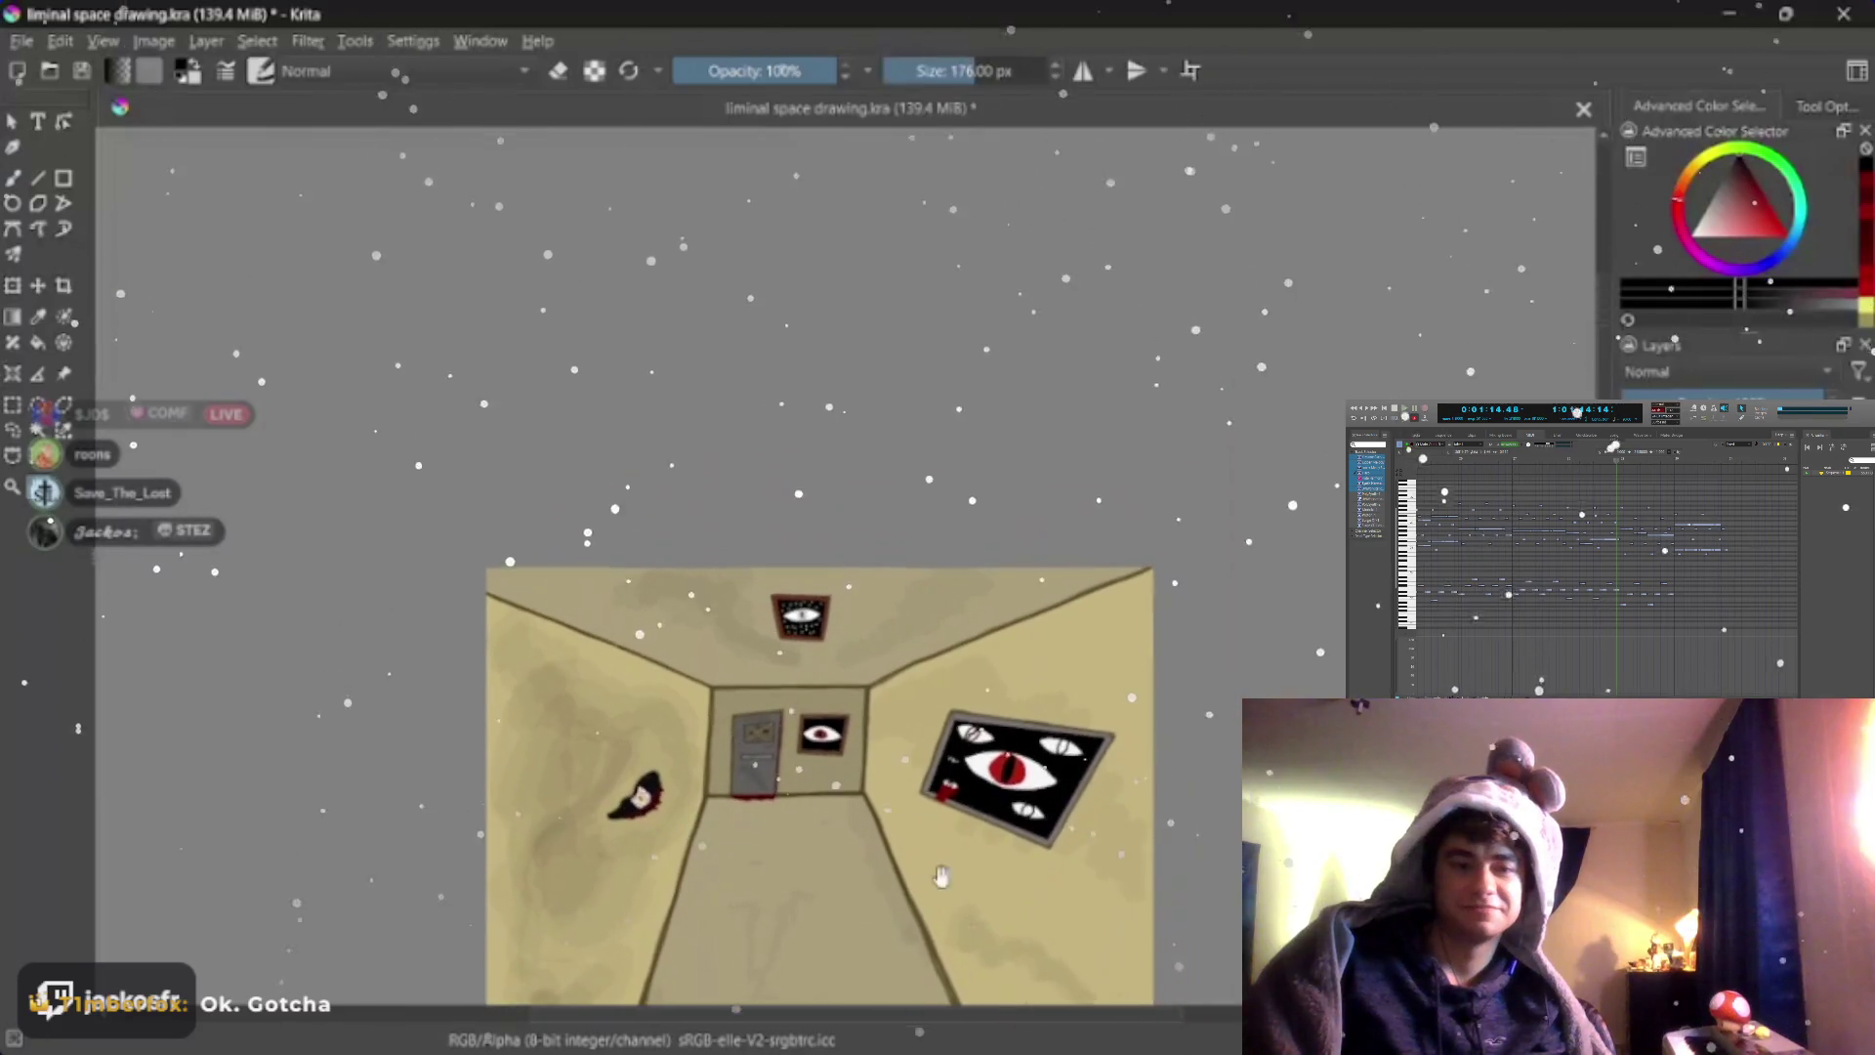
mouse_move(876, 850)
mouse_down()
mouse_move(1005, 795)
mouse_move(988, 817)
mouse_move(965, 631)
mouse_up()
drag(1034, 846, 1017, 754)
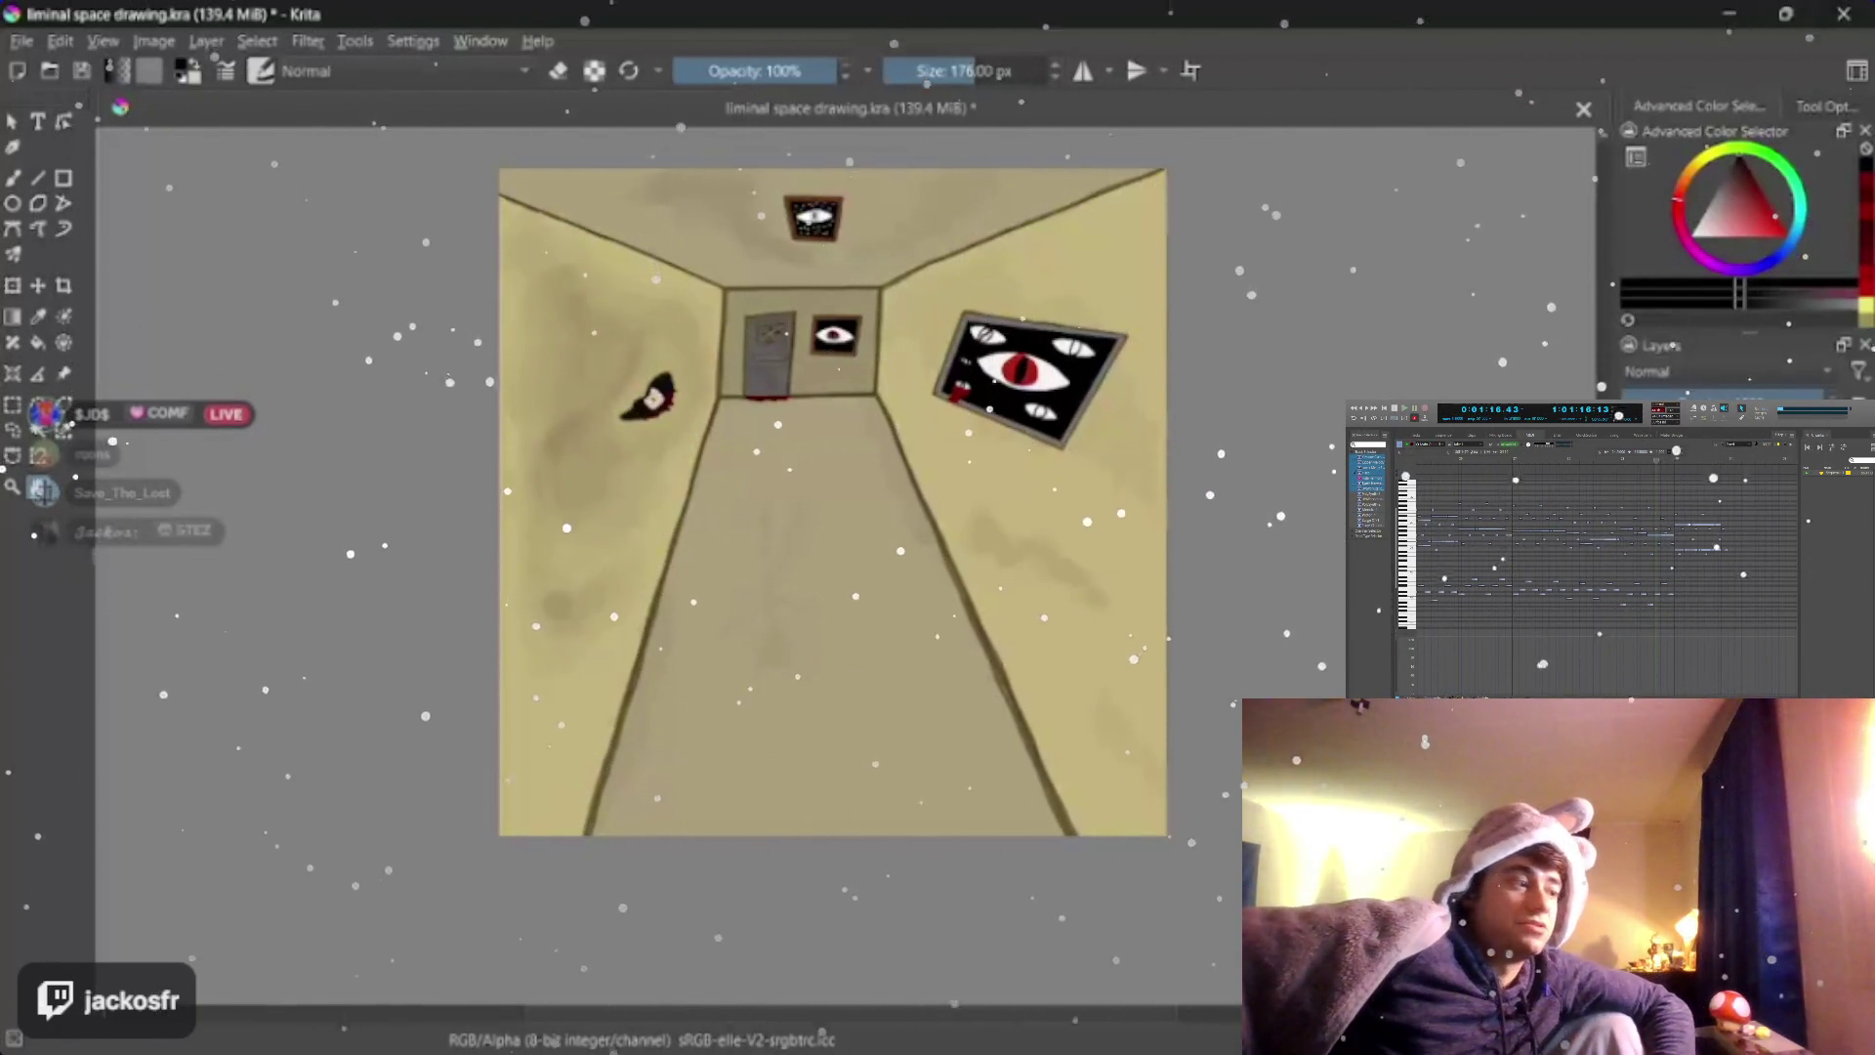
scroll(833, 501, up, 3)
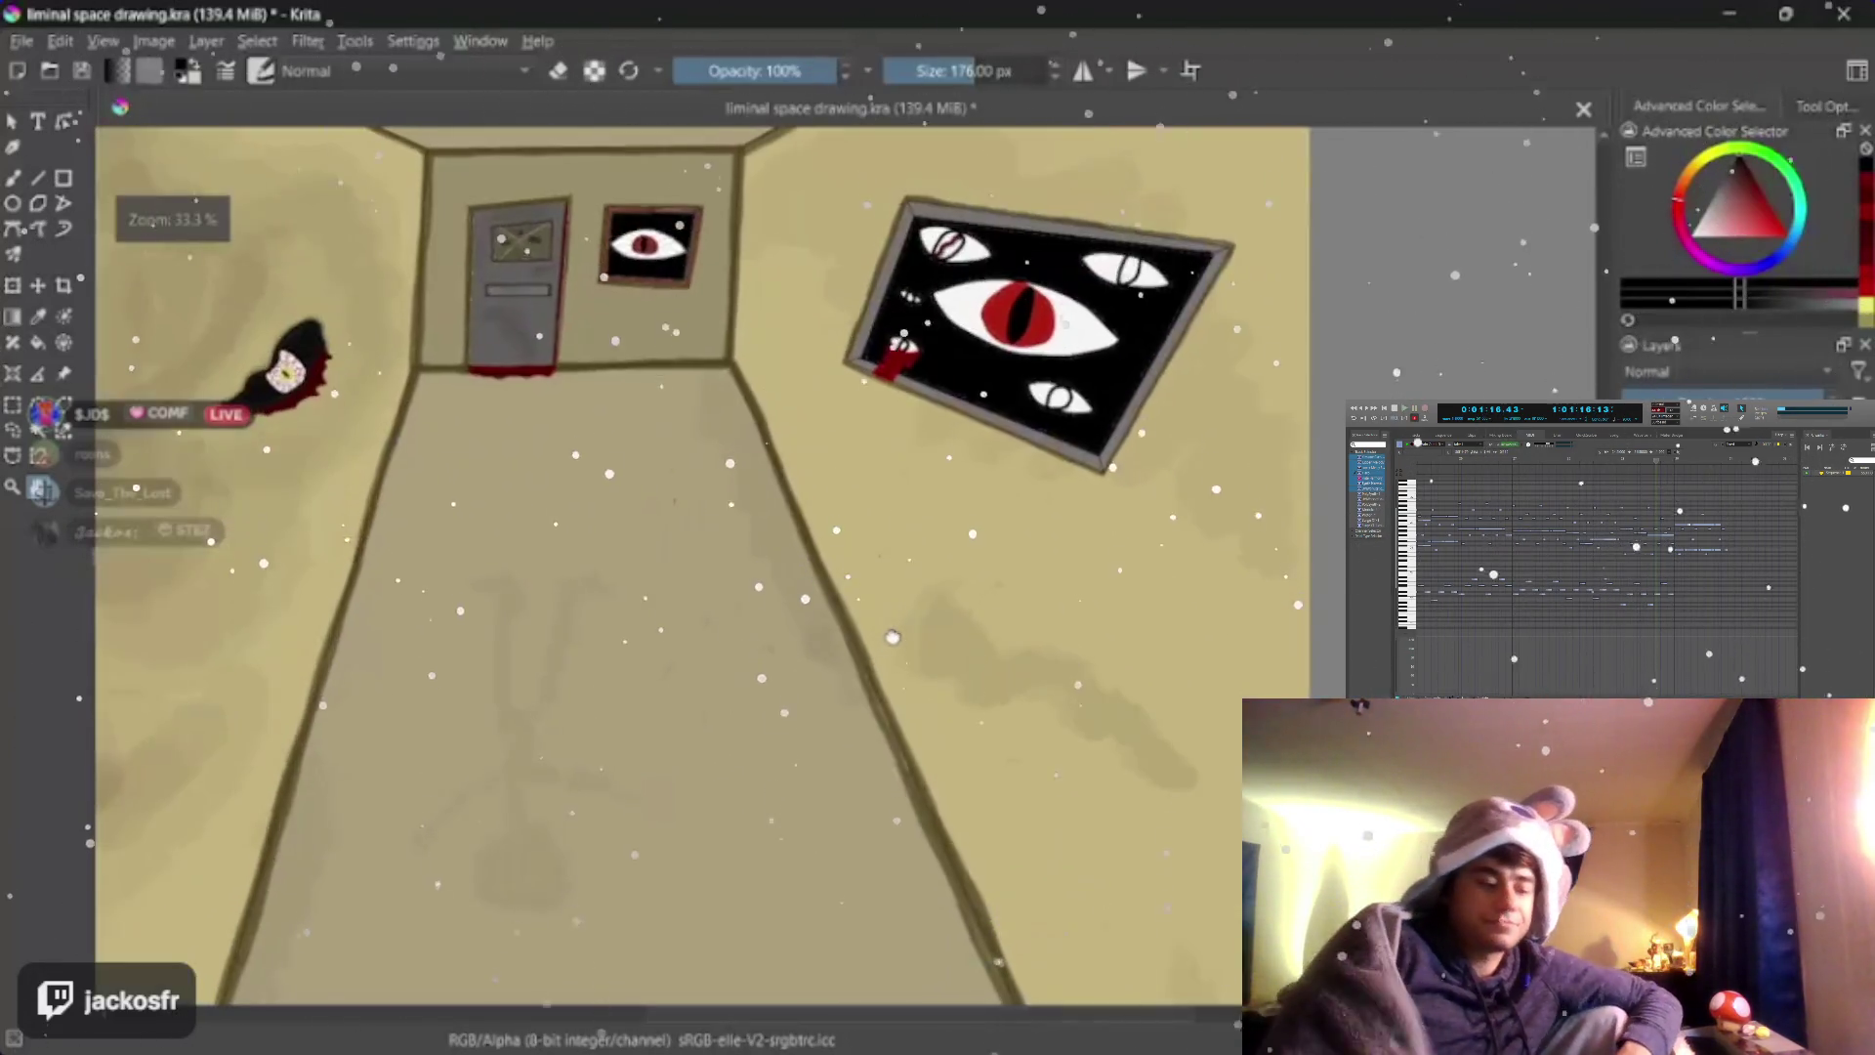
Airbrush the right wall with a smaller low-opacity brush, then return opacity to 100%
key(b)
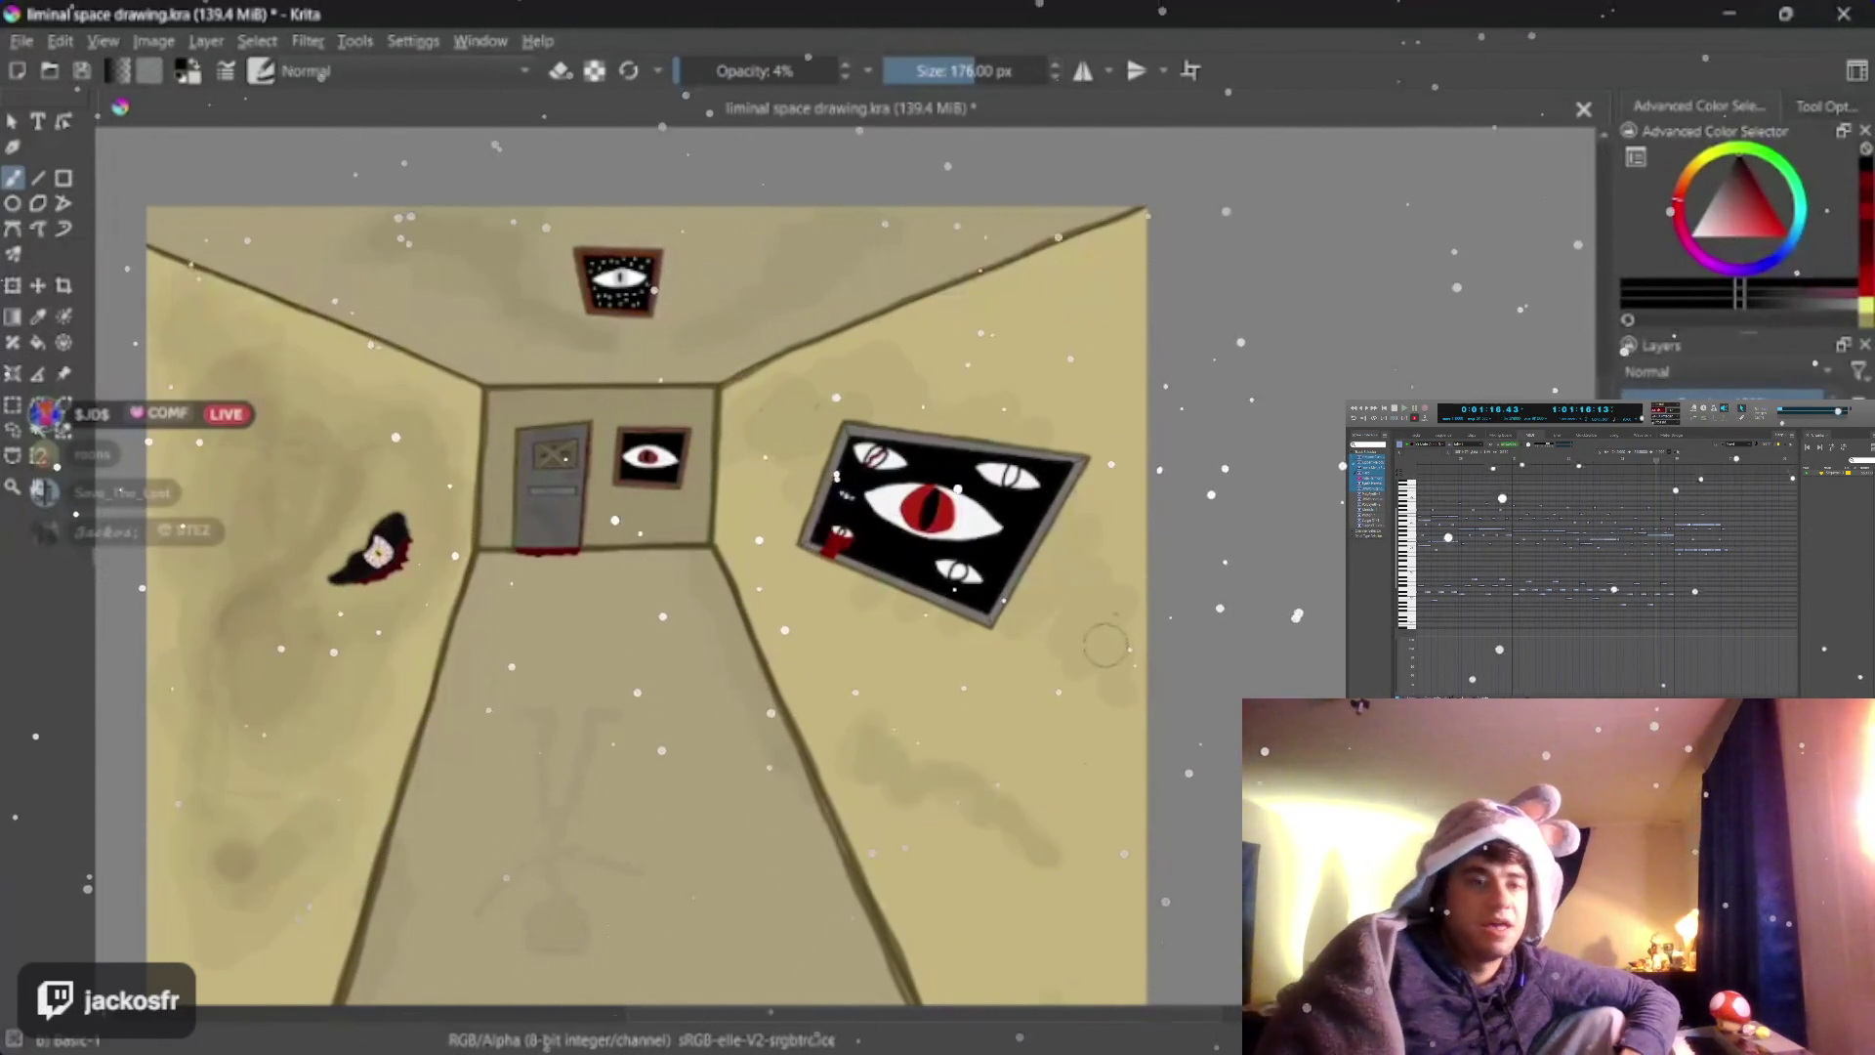
key(bracketleft)
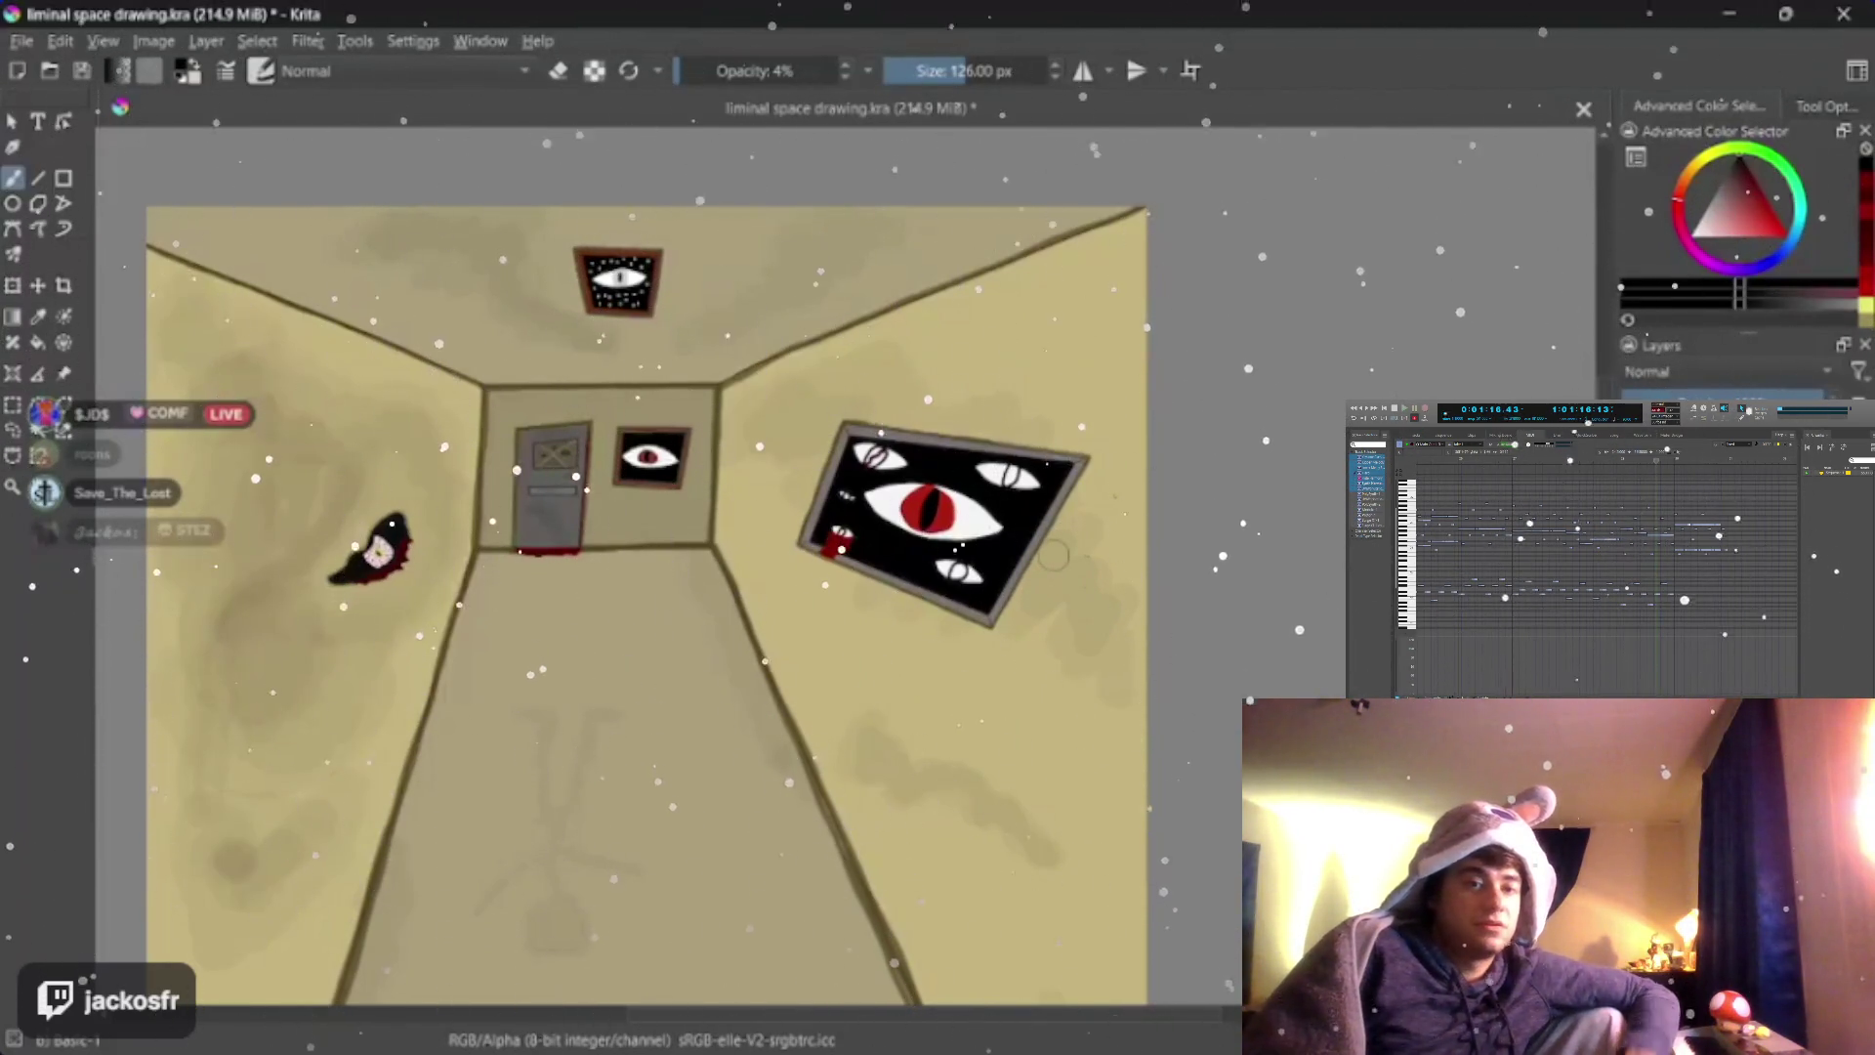
click(850, 71)
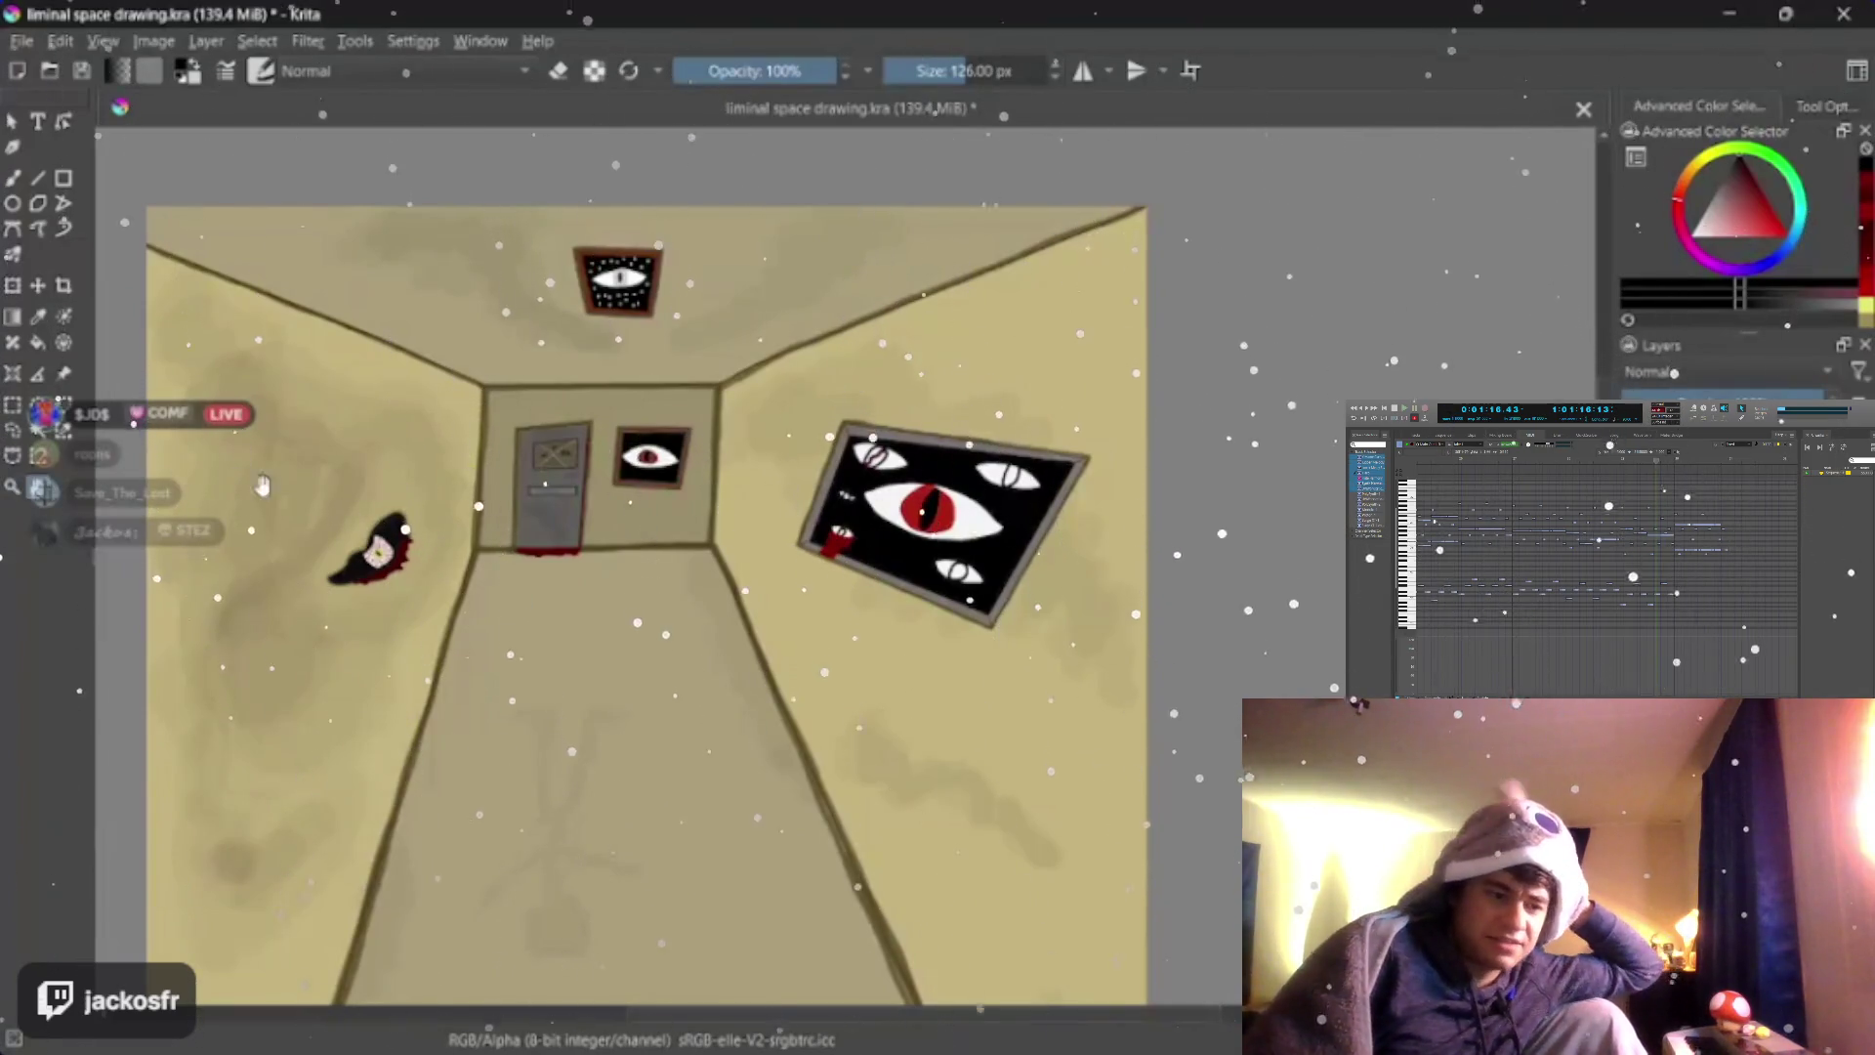
Zoom out until the whole corridor painting is visible
key(minus)
key(minus)
key(minus)
key(plus)
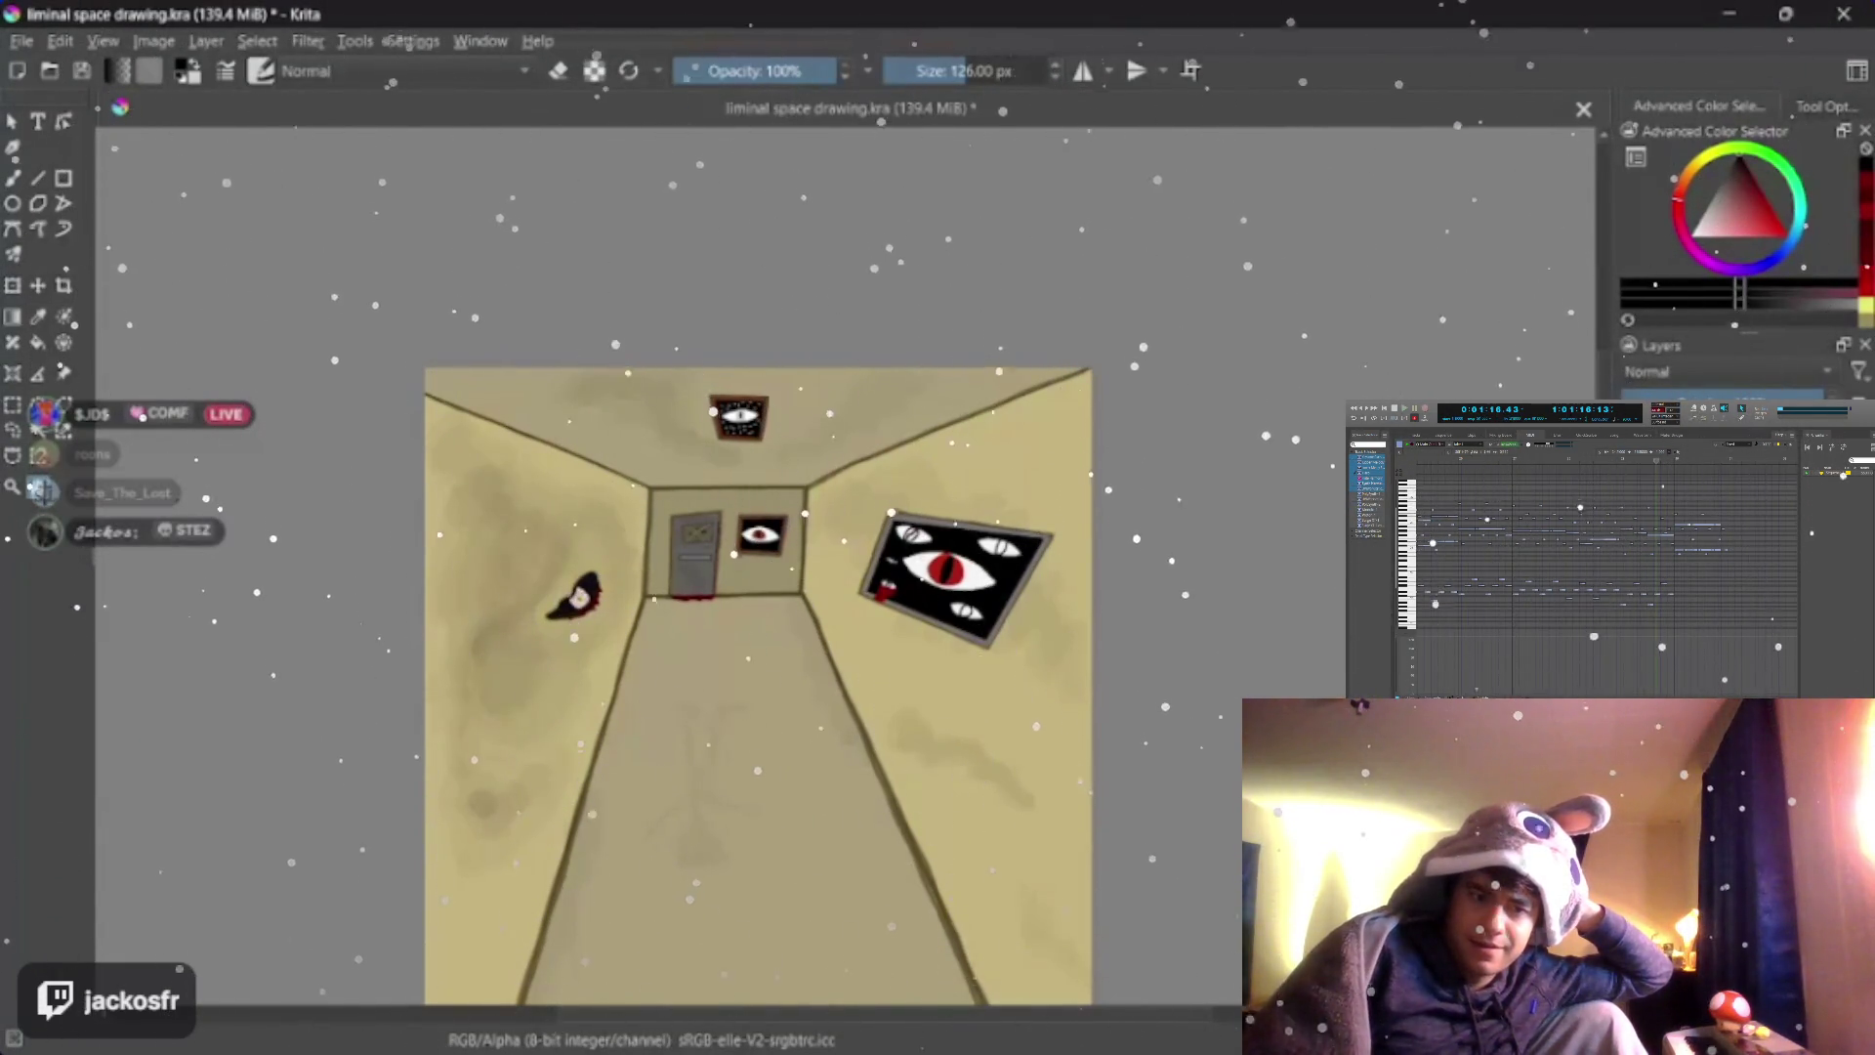
key(minus)
key(plus)
scroll(938, 752, up, 2)
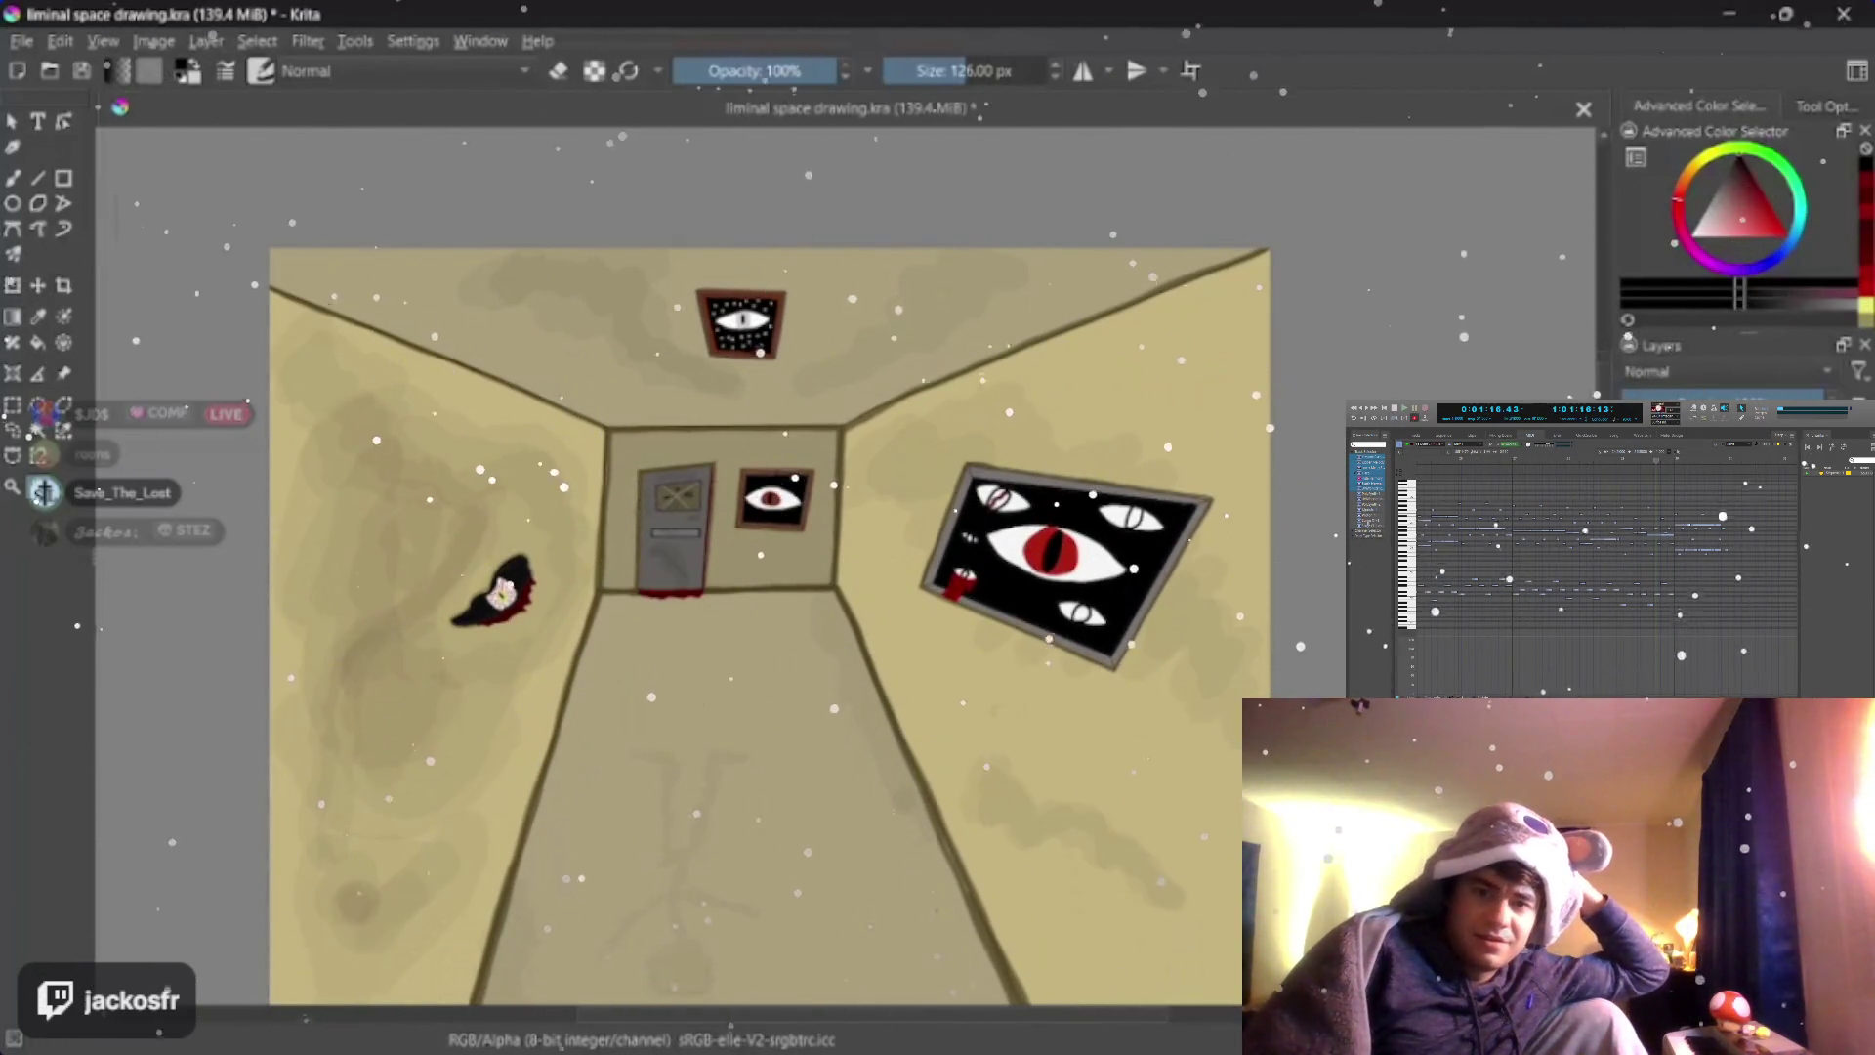
scroll(922, 770, down, 1)
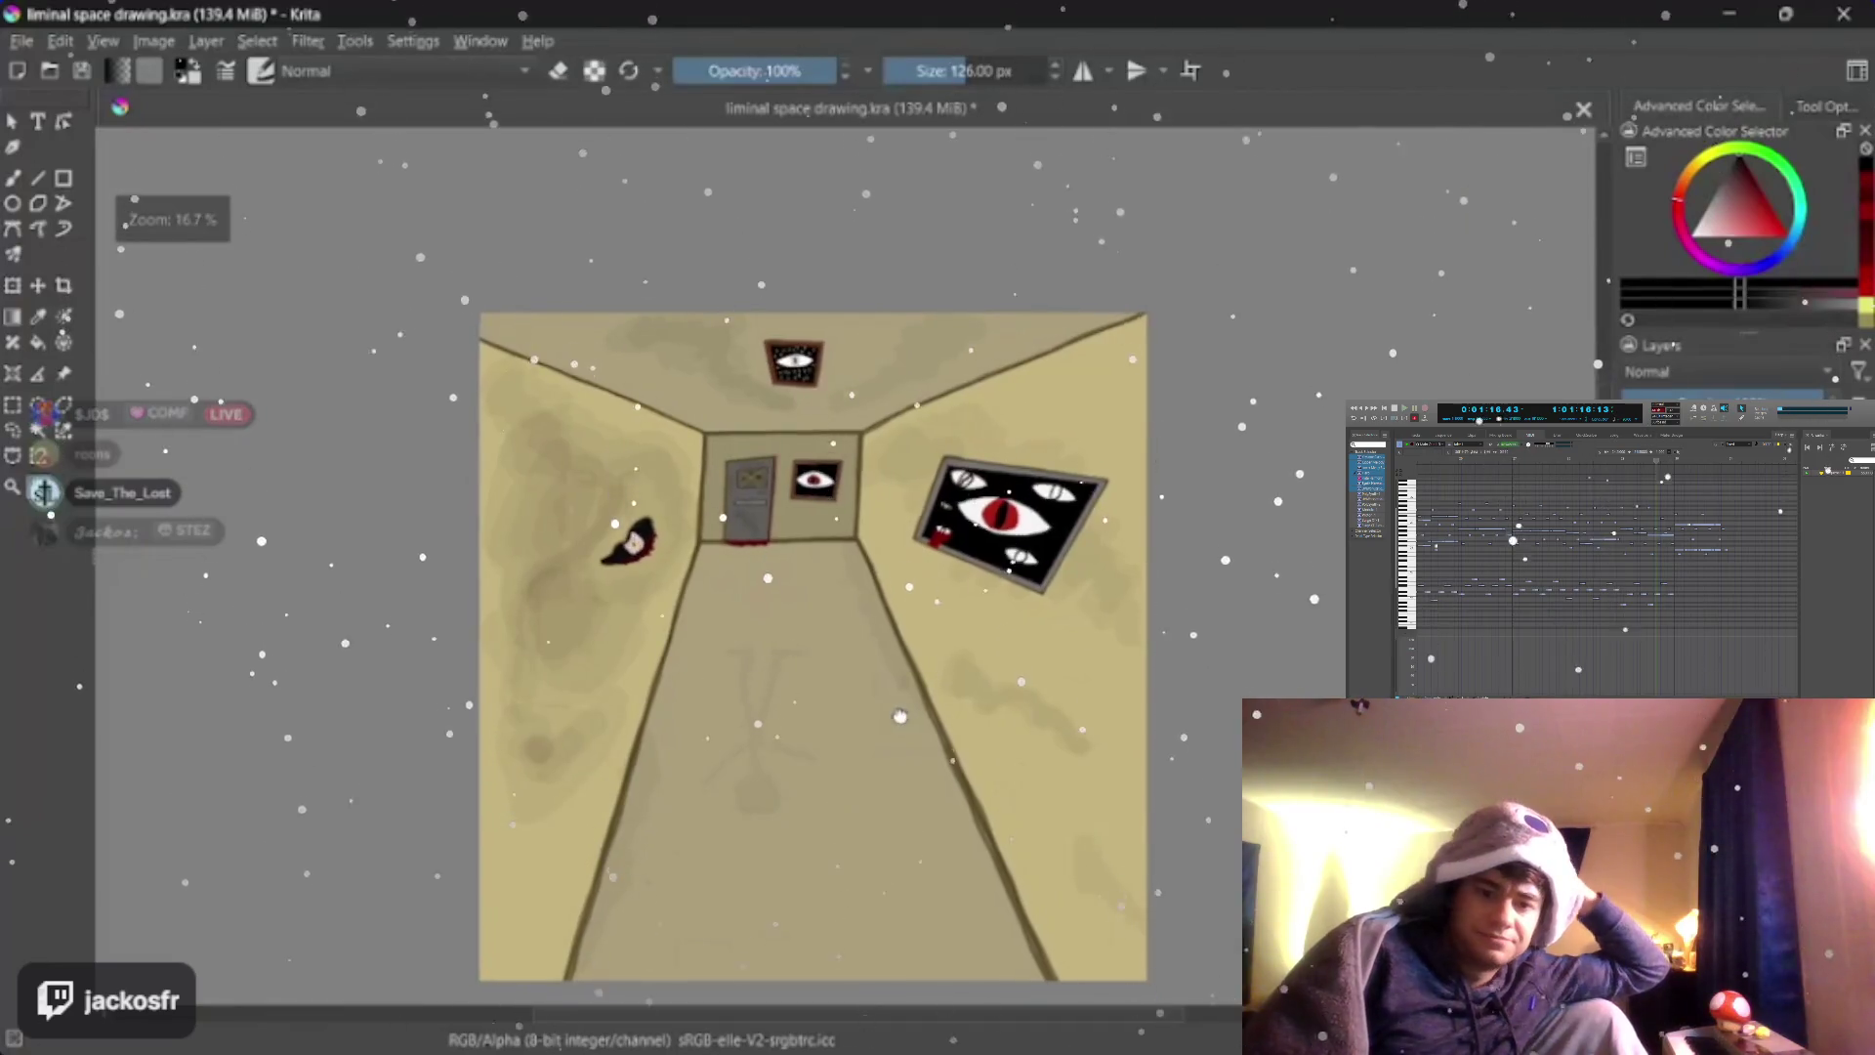
scroll(922, 769, up, 2)
scroll(921, 769, up, 2)
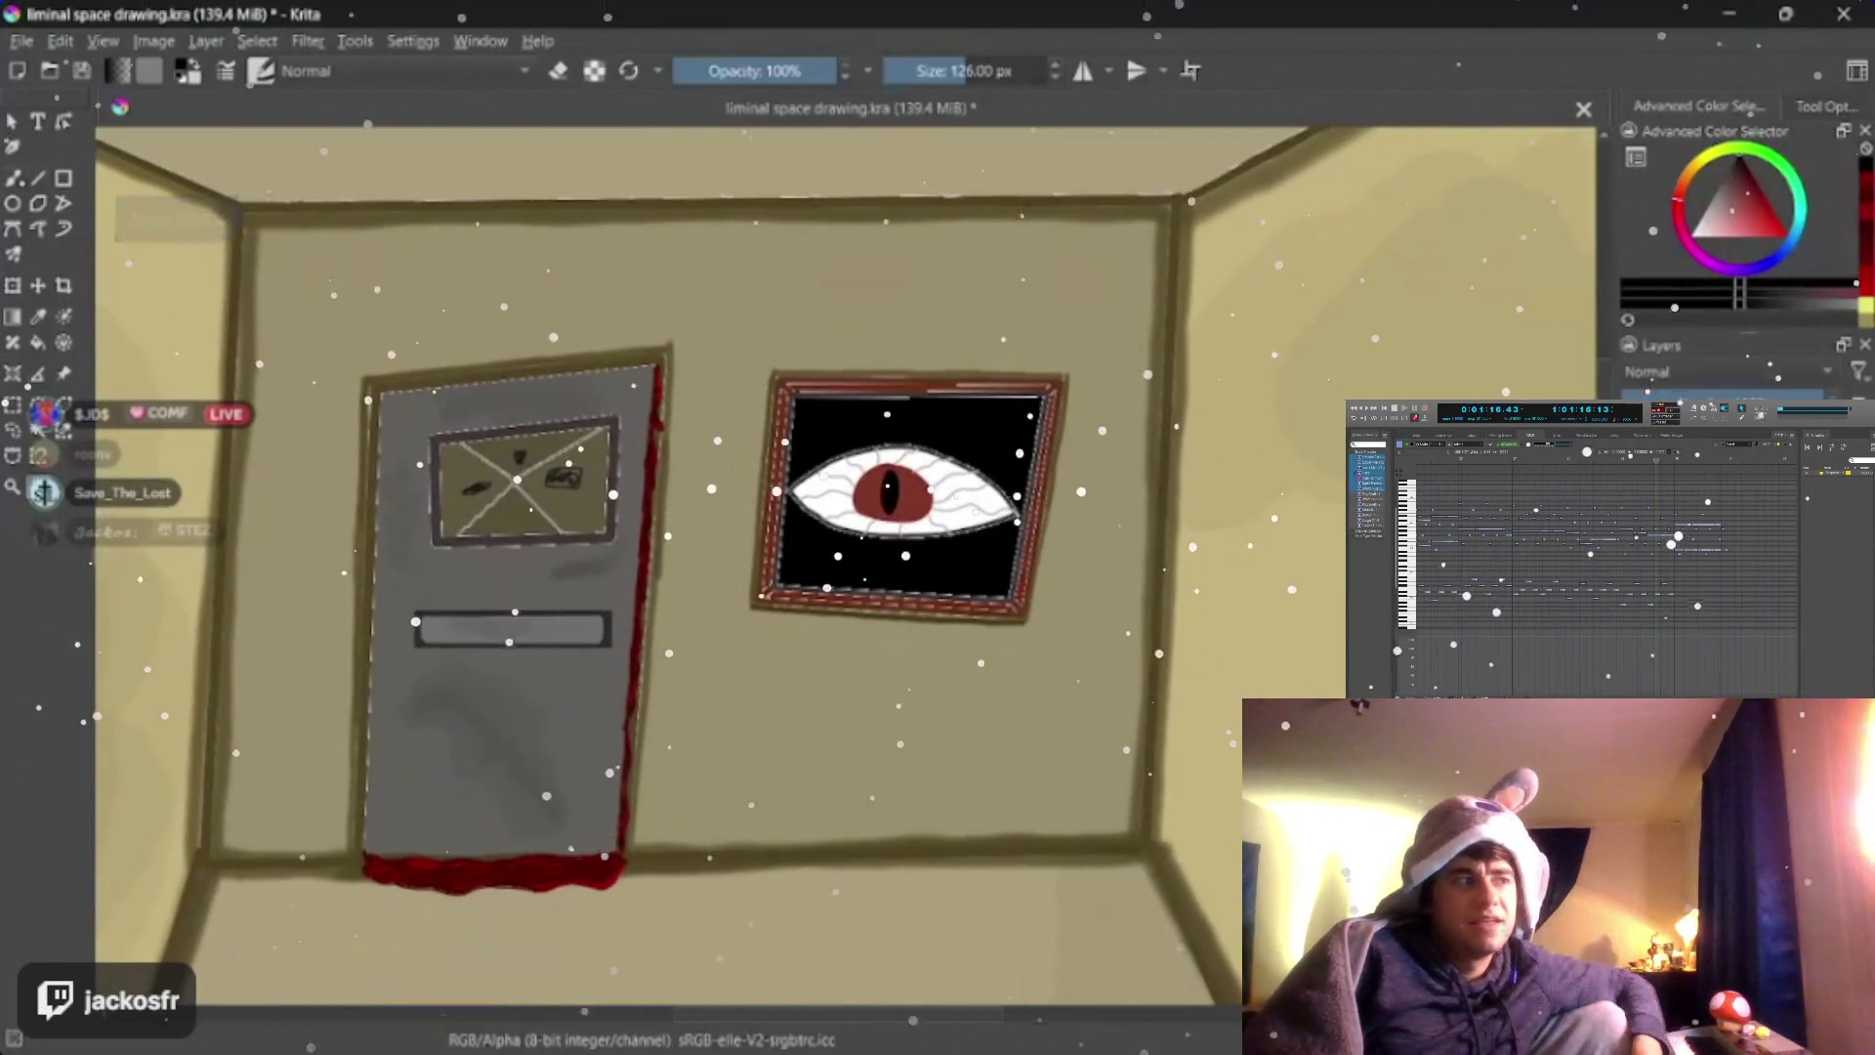
Shrink the brush step by step for finer shading, then enlarge it one notch
key(bracketleft)
key(bracketleft)
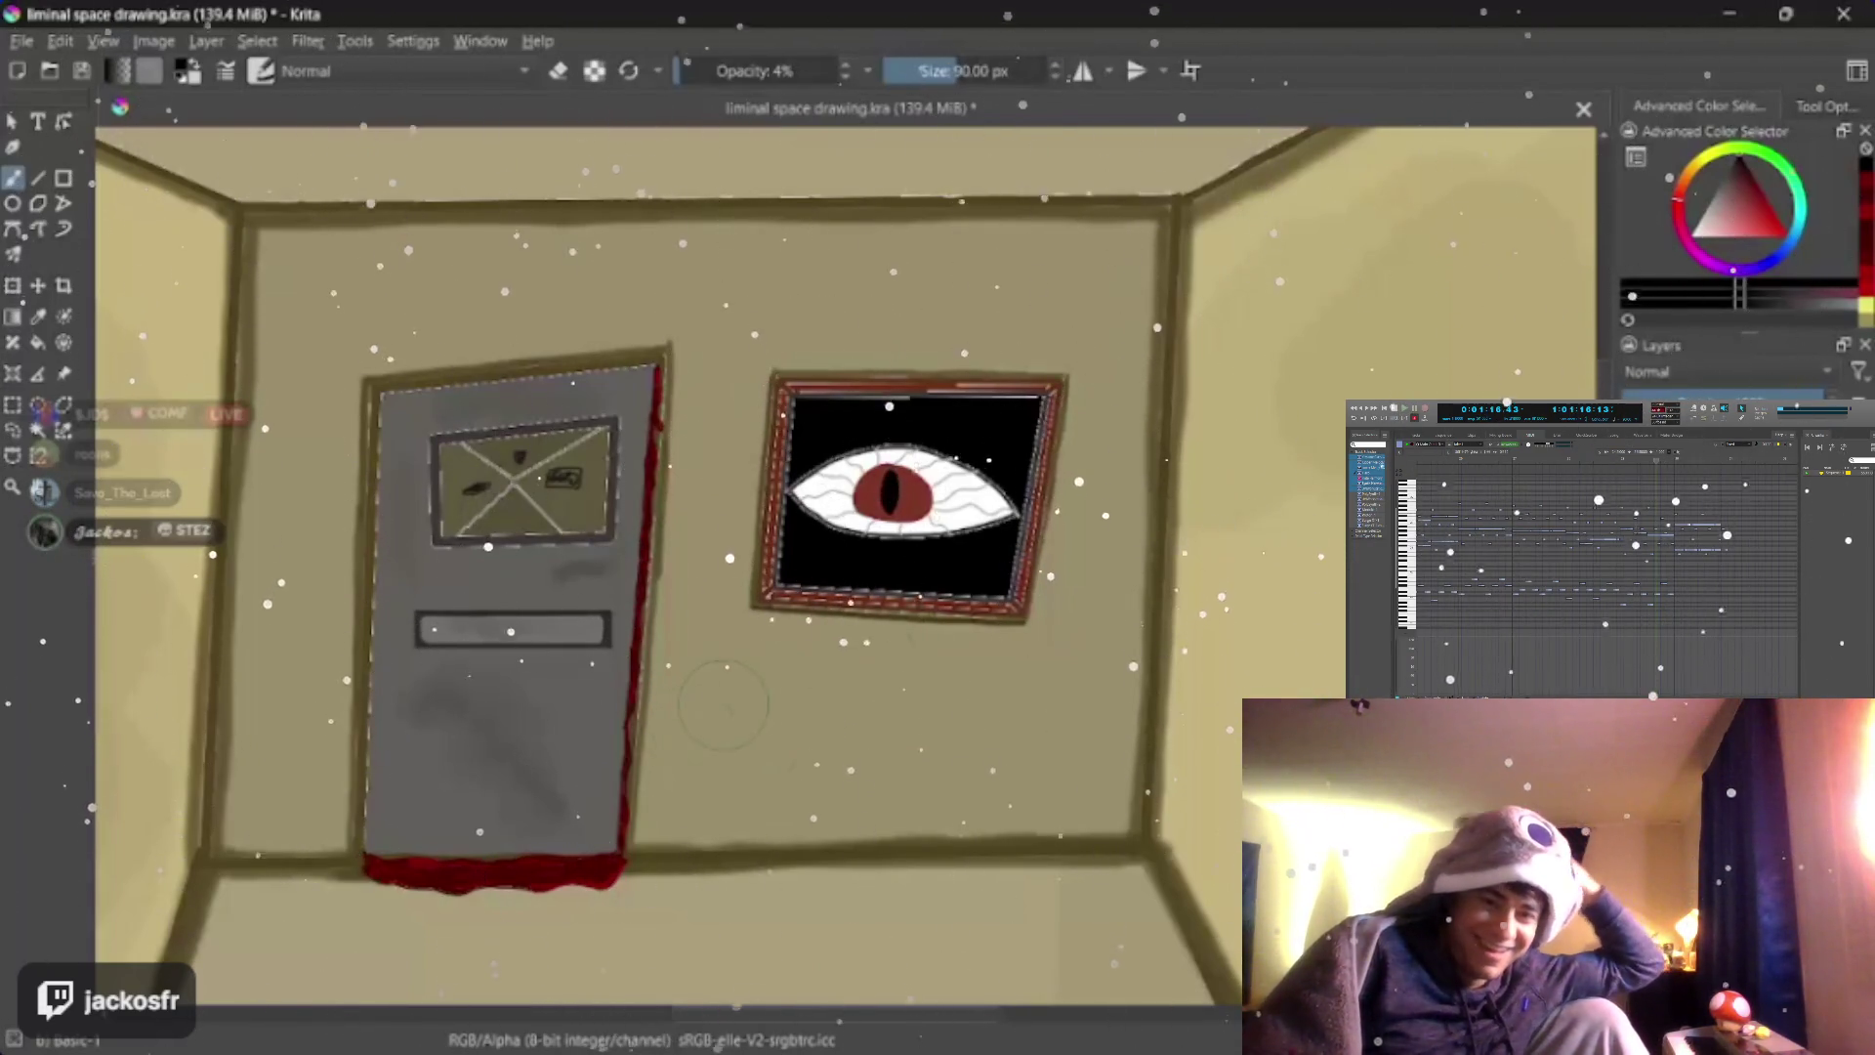
key(bracketleft)
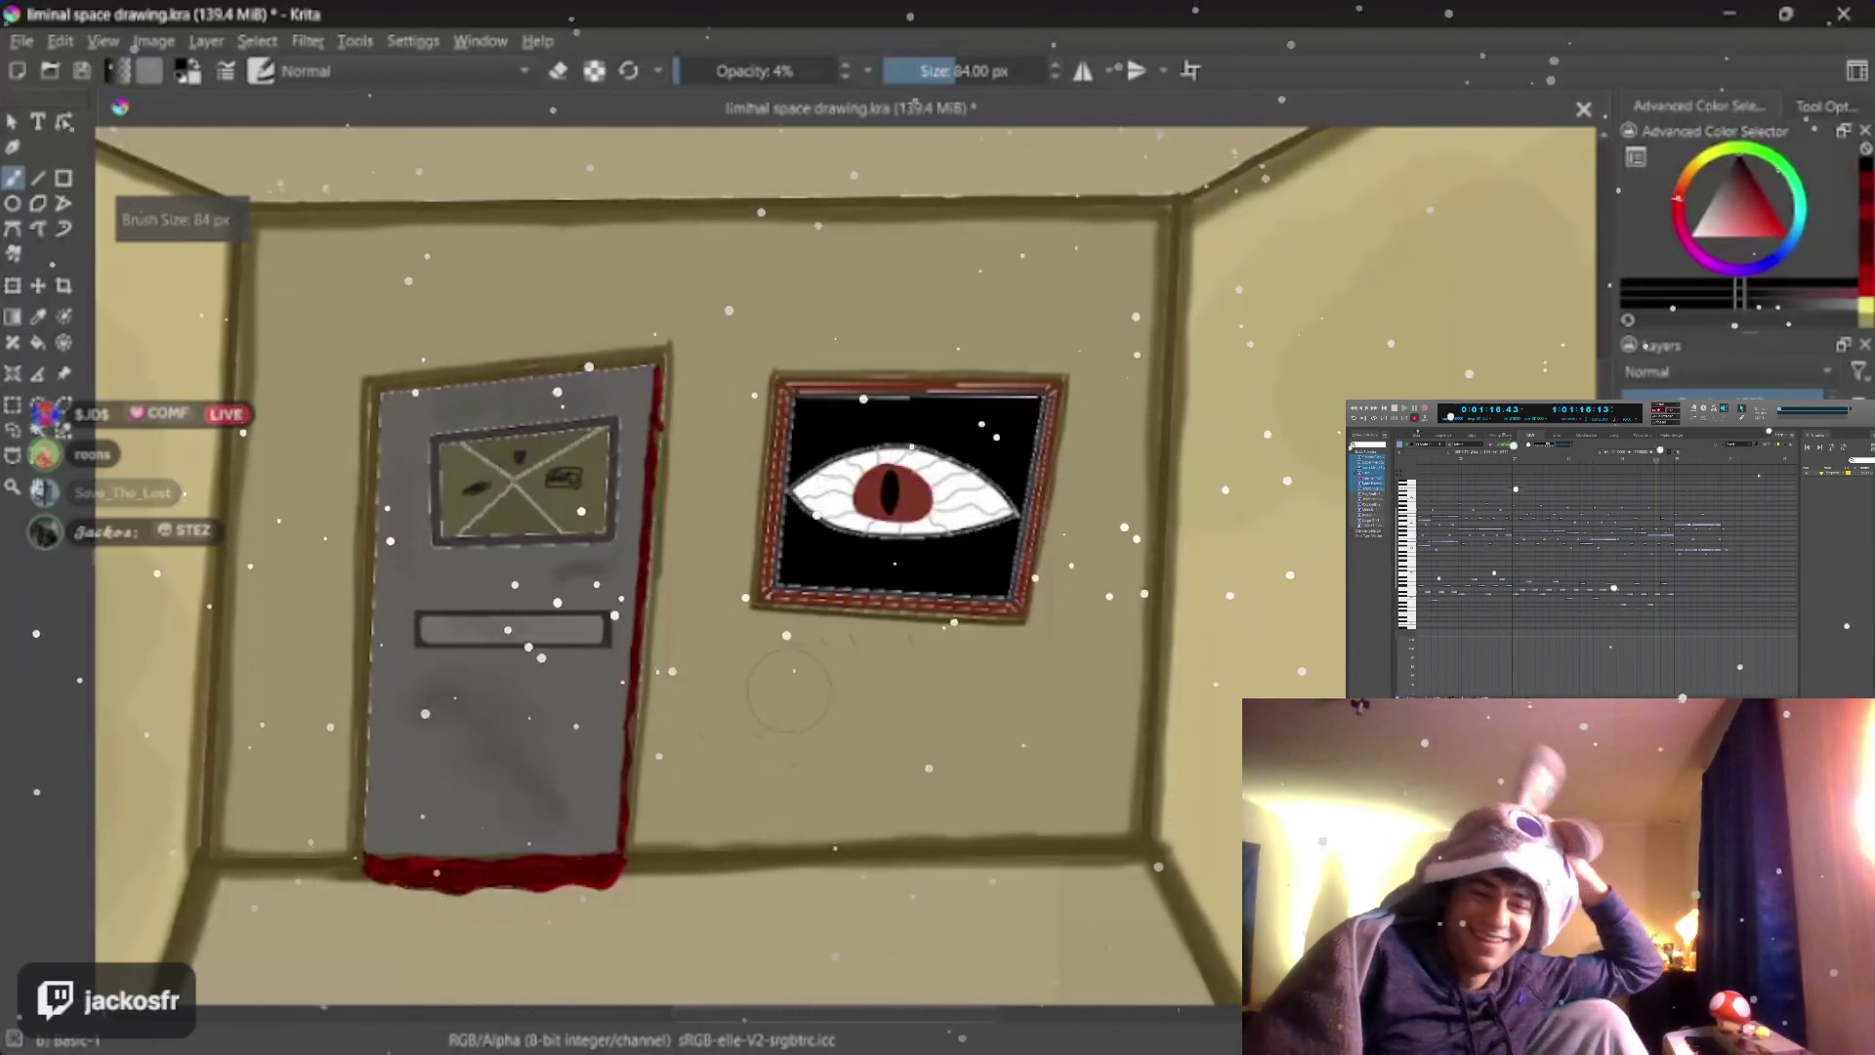
key(bracketleft)
key(bracketleft)
key(bracketleft)
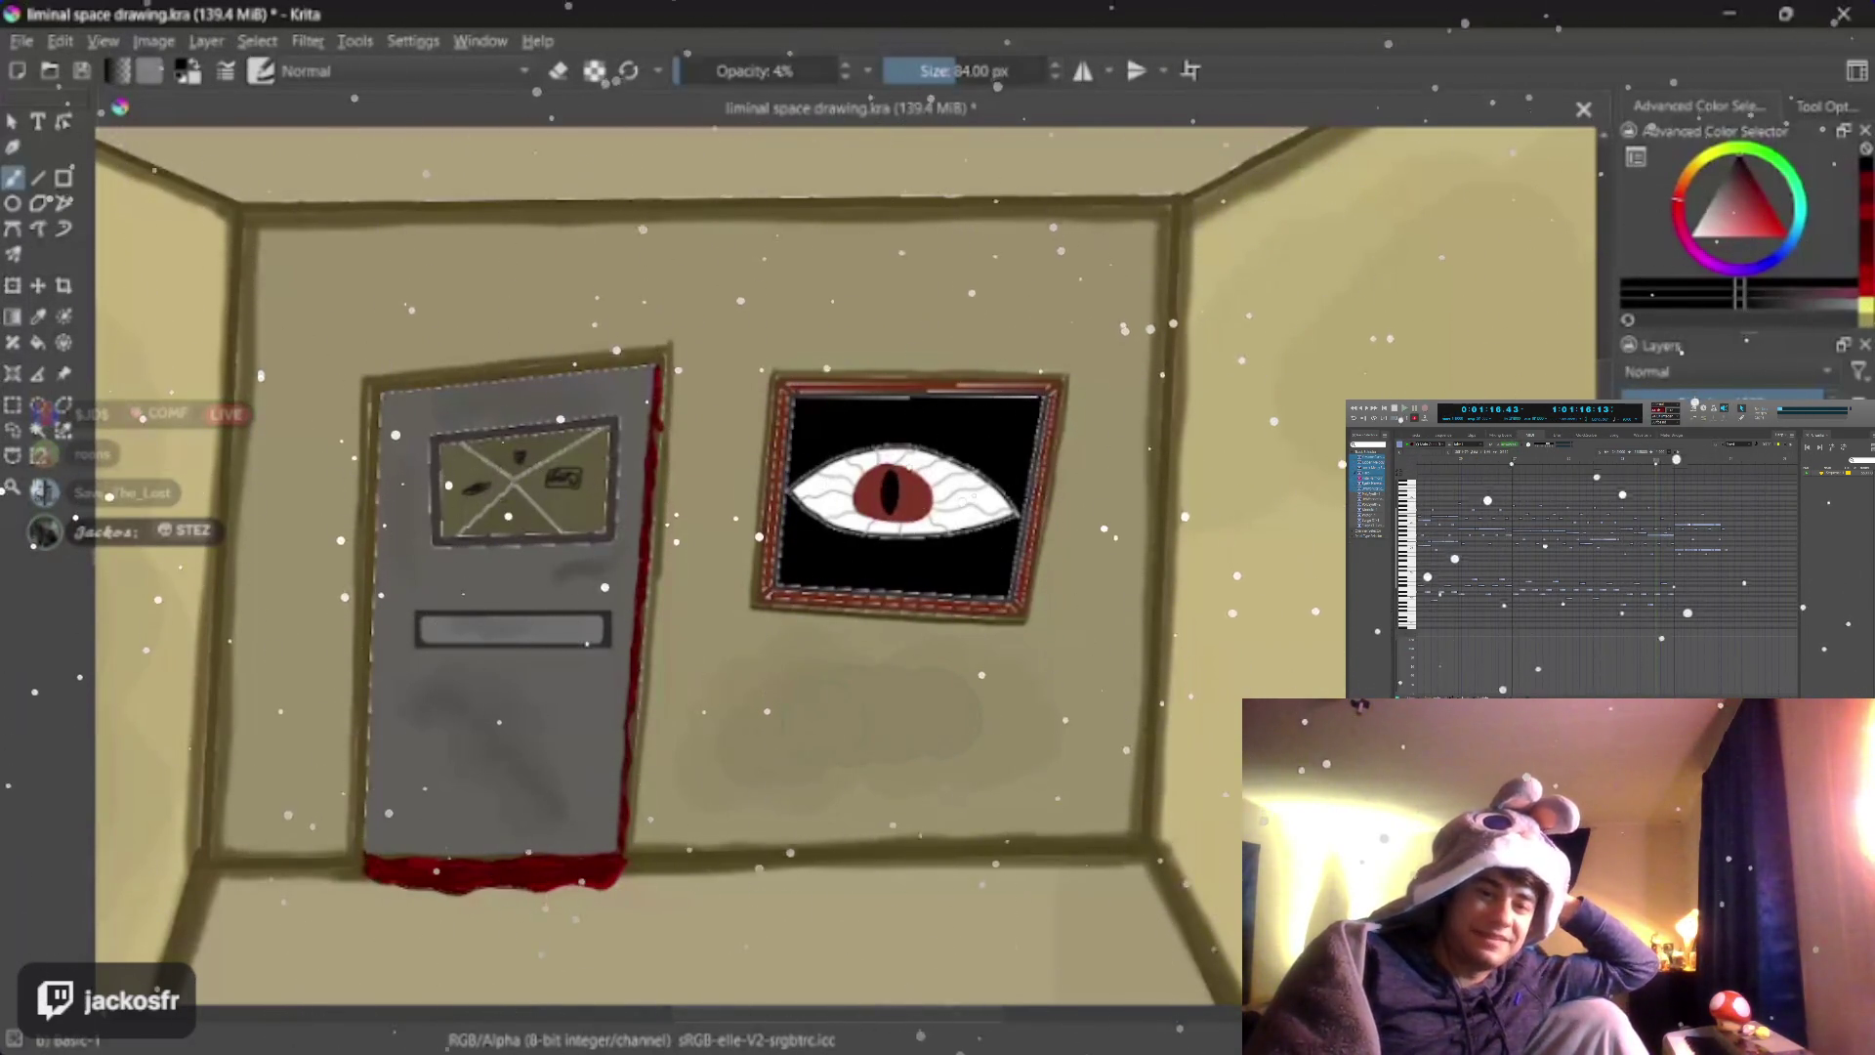
key(bracketleft)
key(bracketleft)
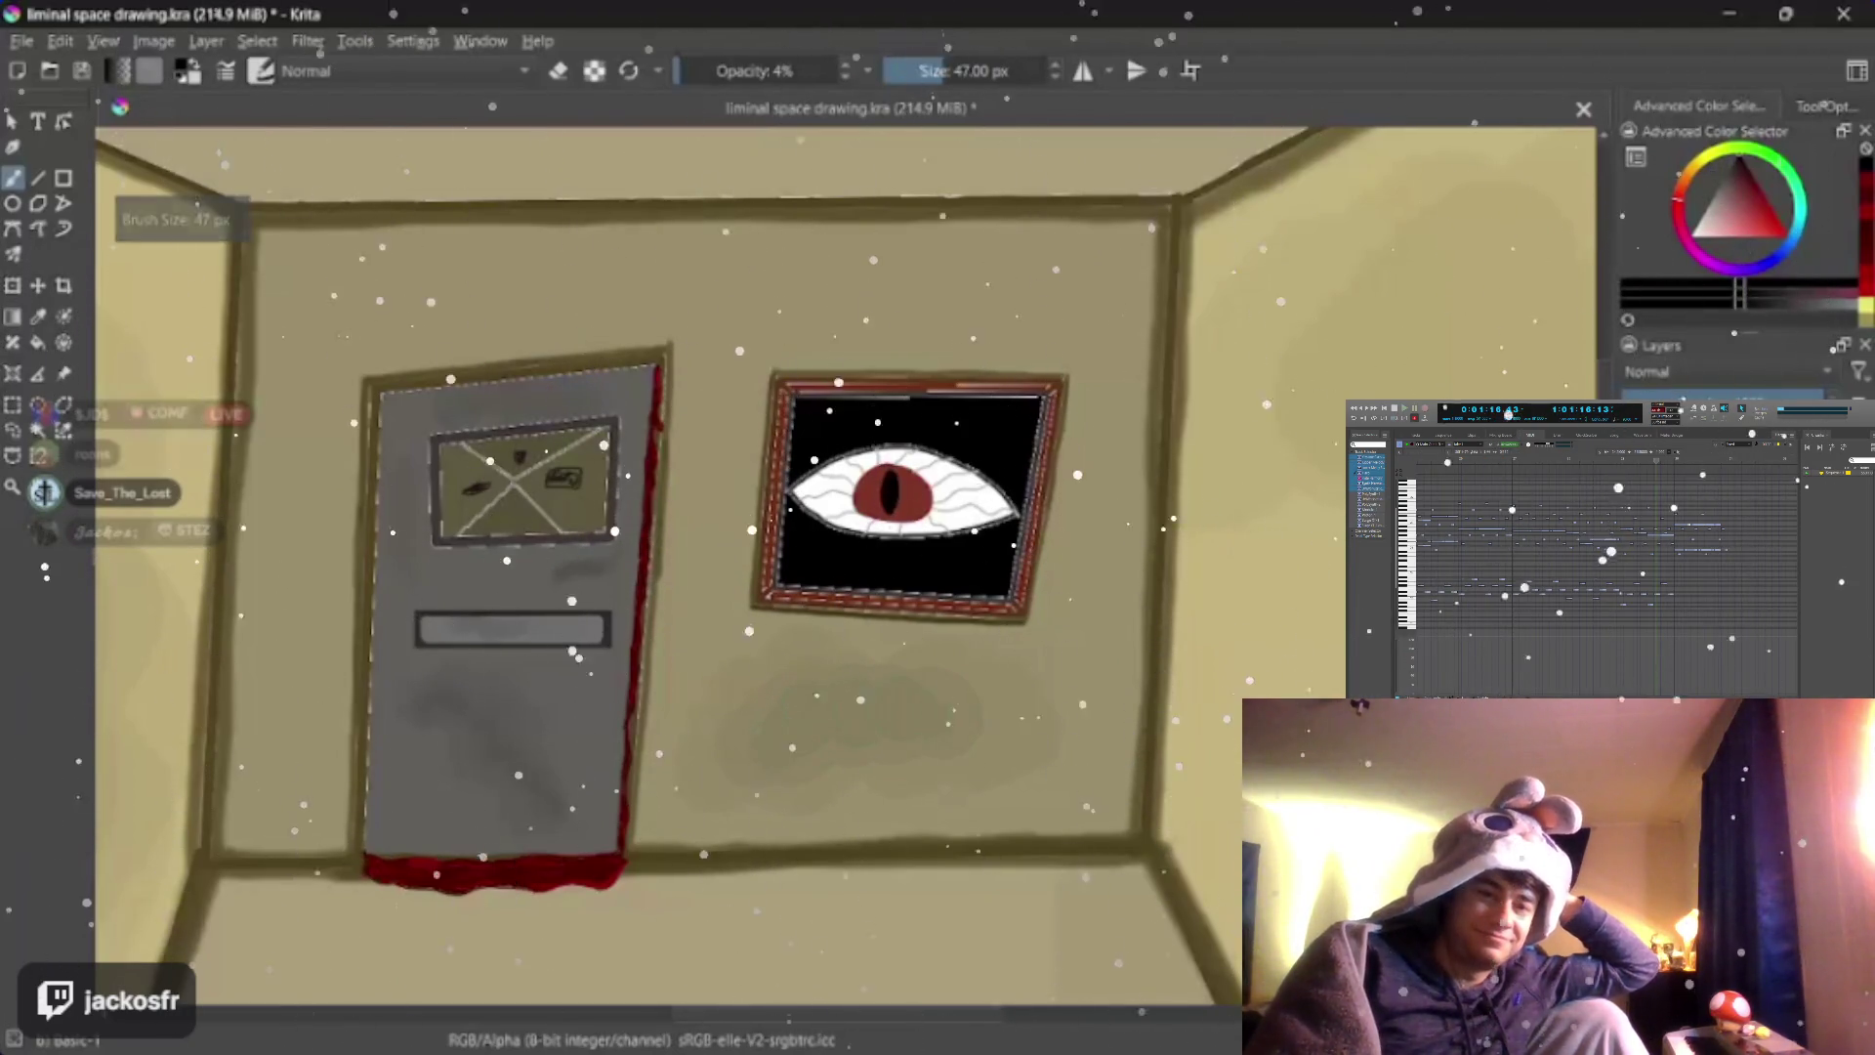
key(bracketleft)
key(bracketleft)
key(bracketleft)
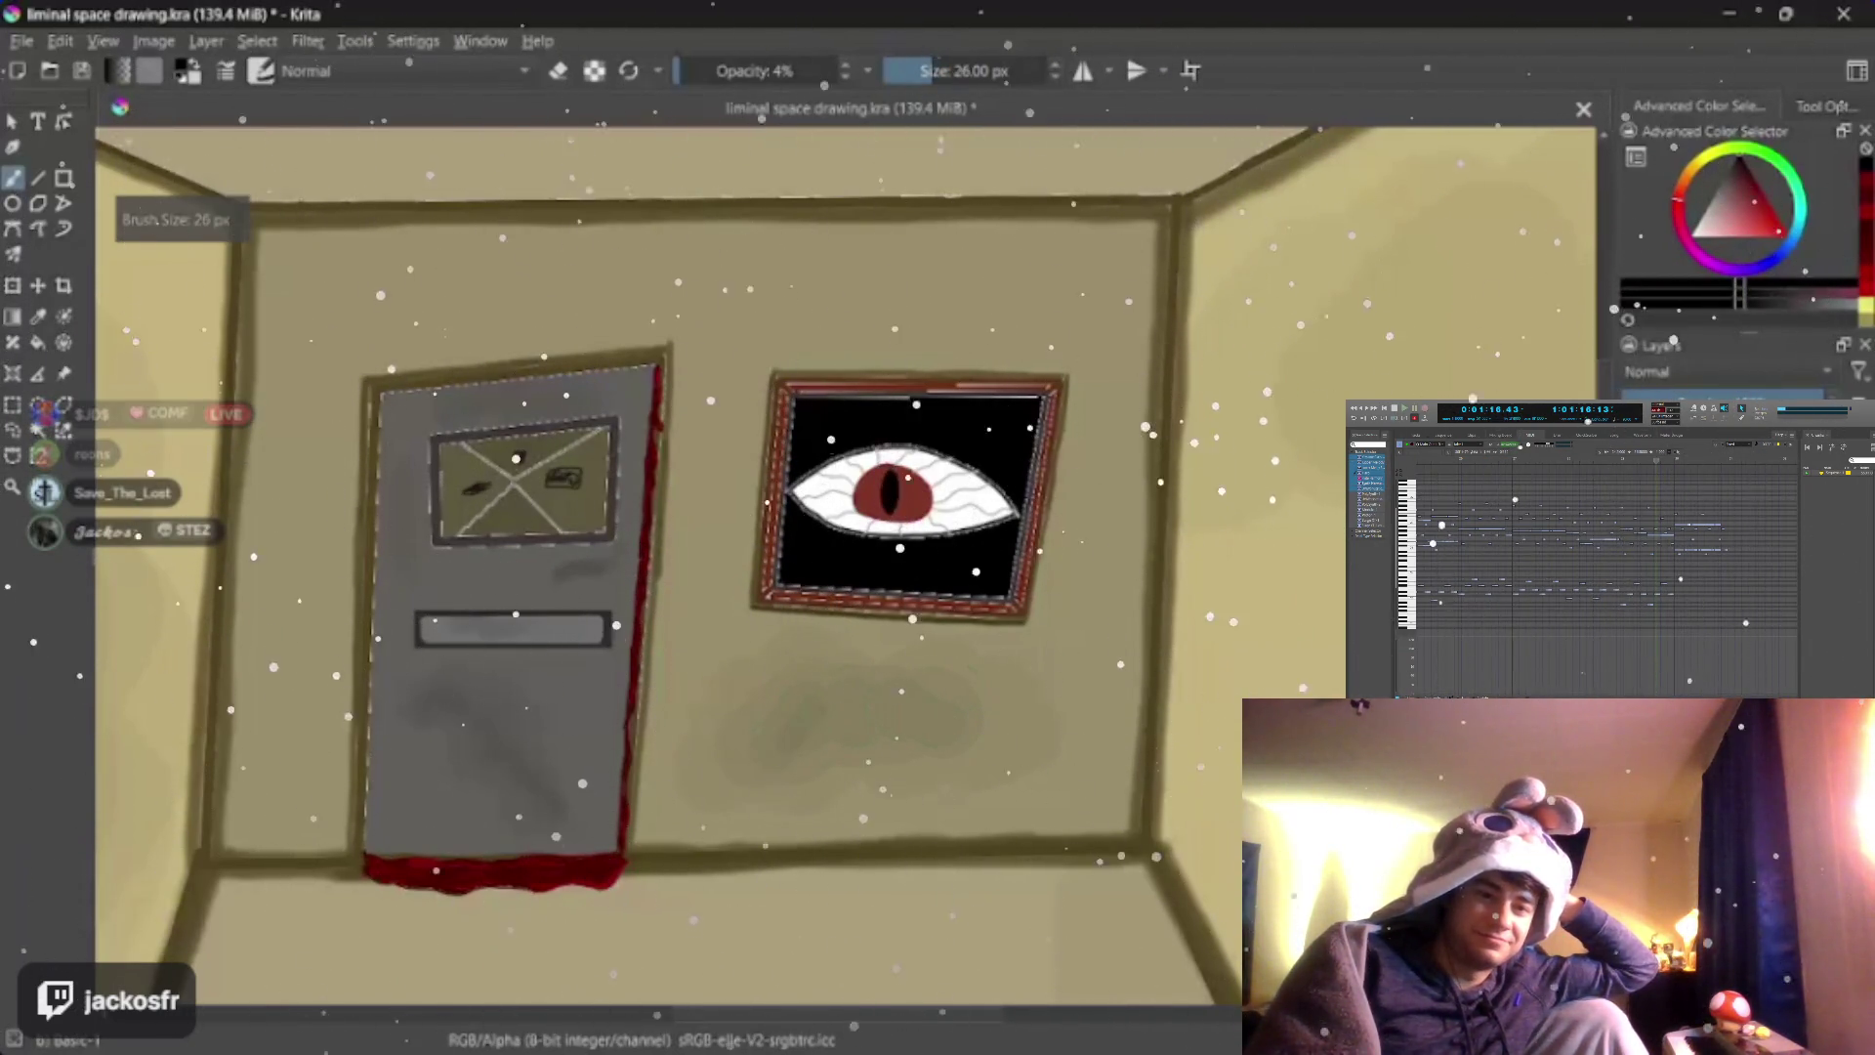
key(bracketleft)
key(bracketleft)
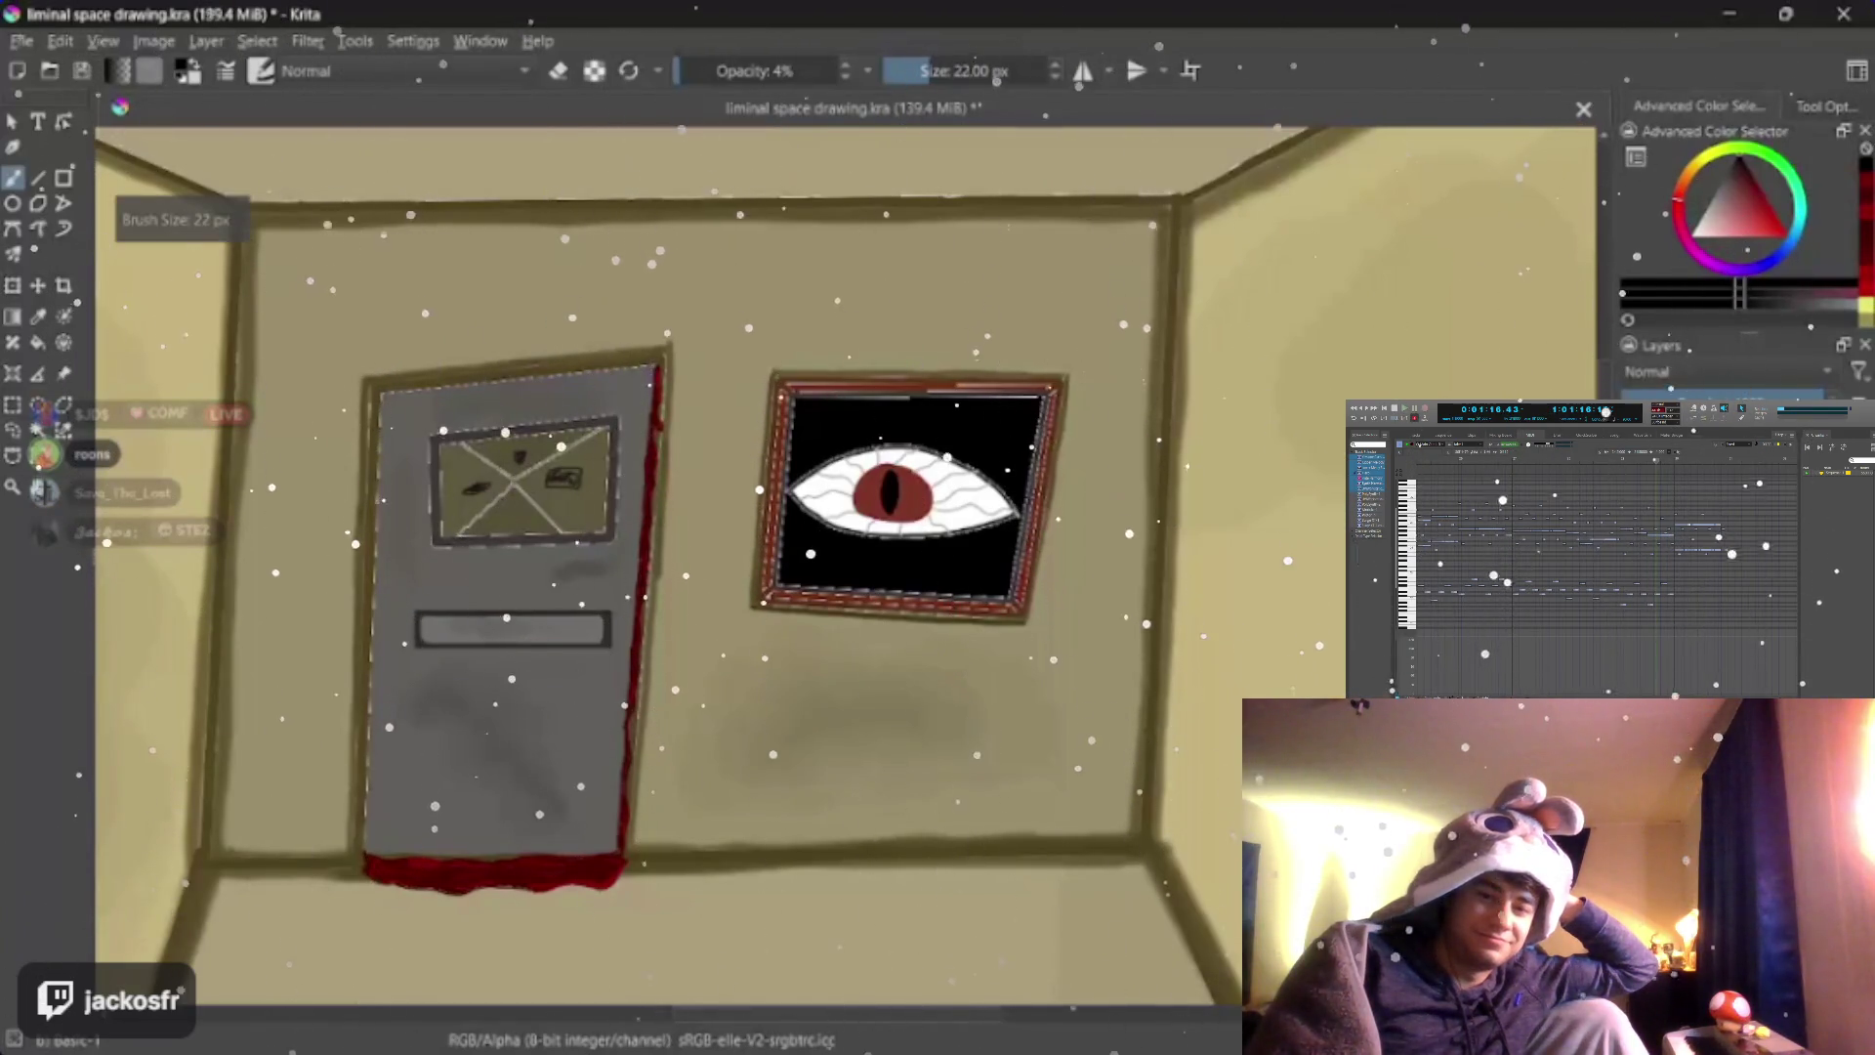
key(bracketleft)
key(bracketleft)
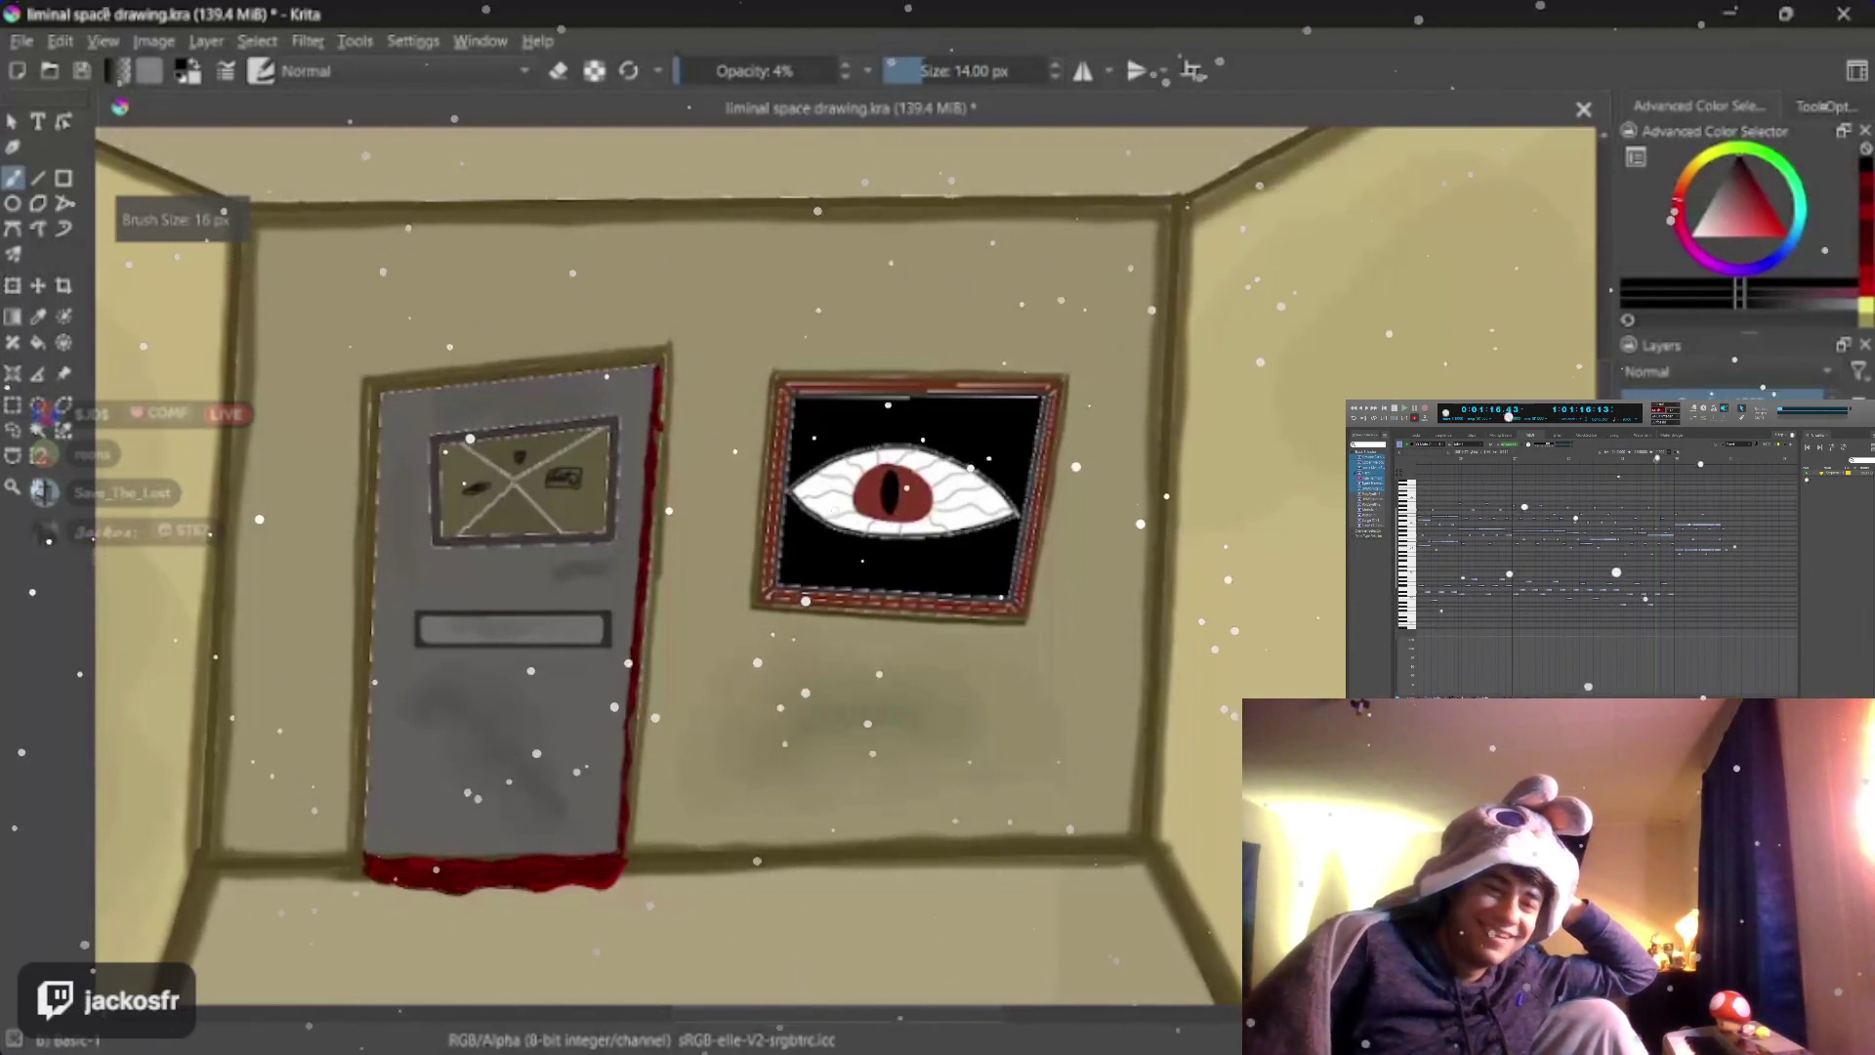
key(bracketleft)
key(bracketleft)
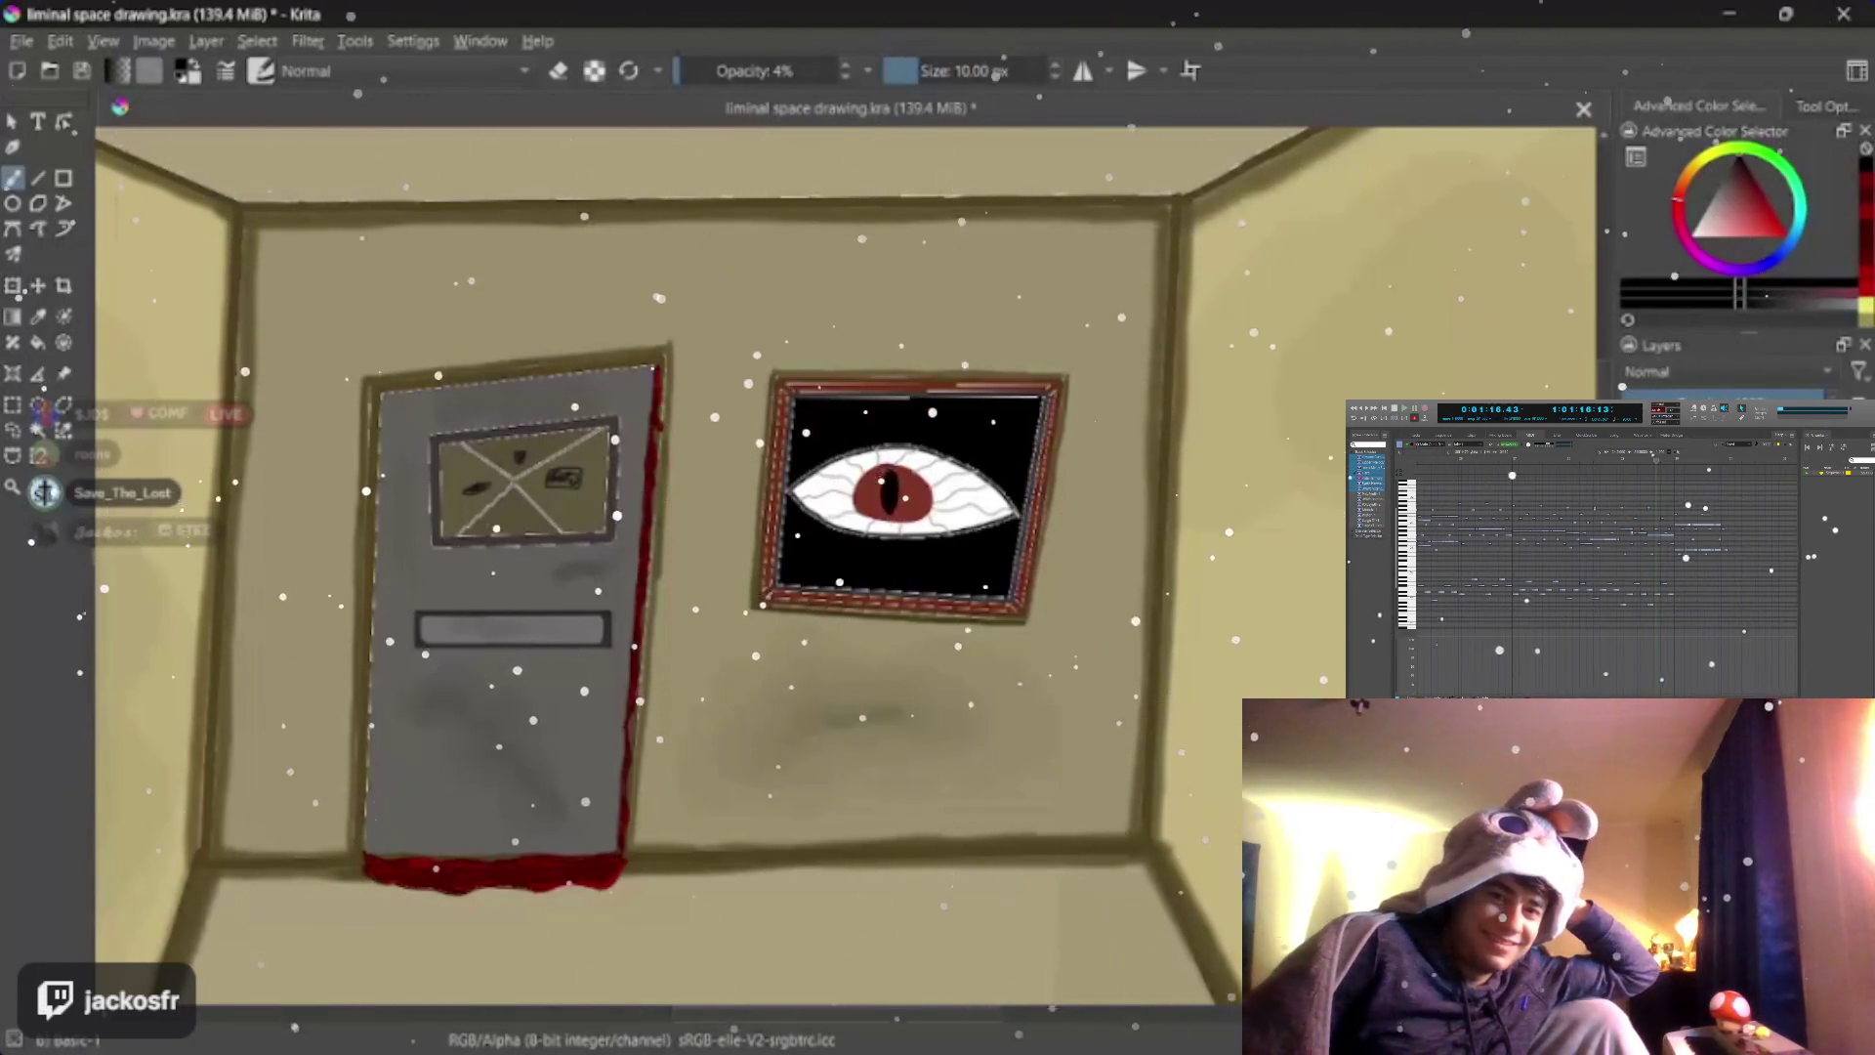
key(bracketright)
key(bracketright)
key(bracketright)
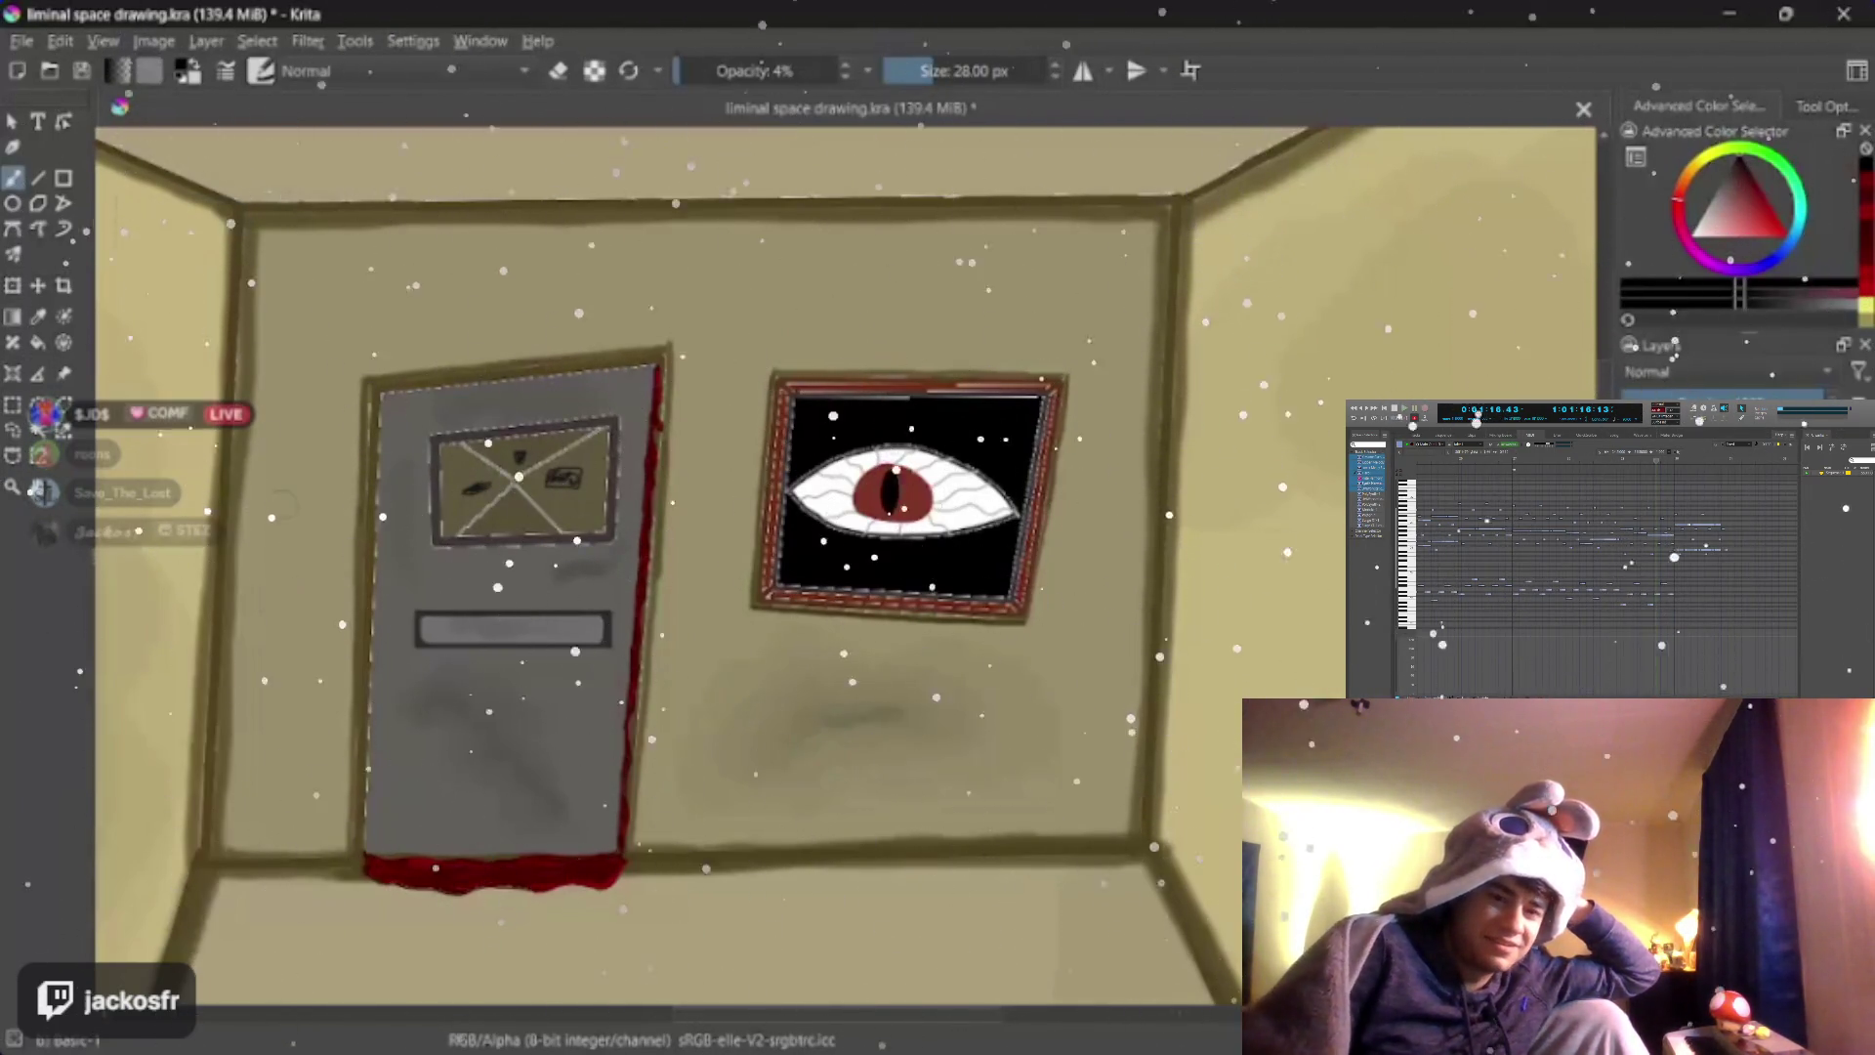
Pan across the painting to view the door and eye frames
key(slash)
drag(511, 580, 723, 600)
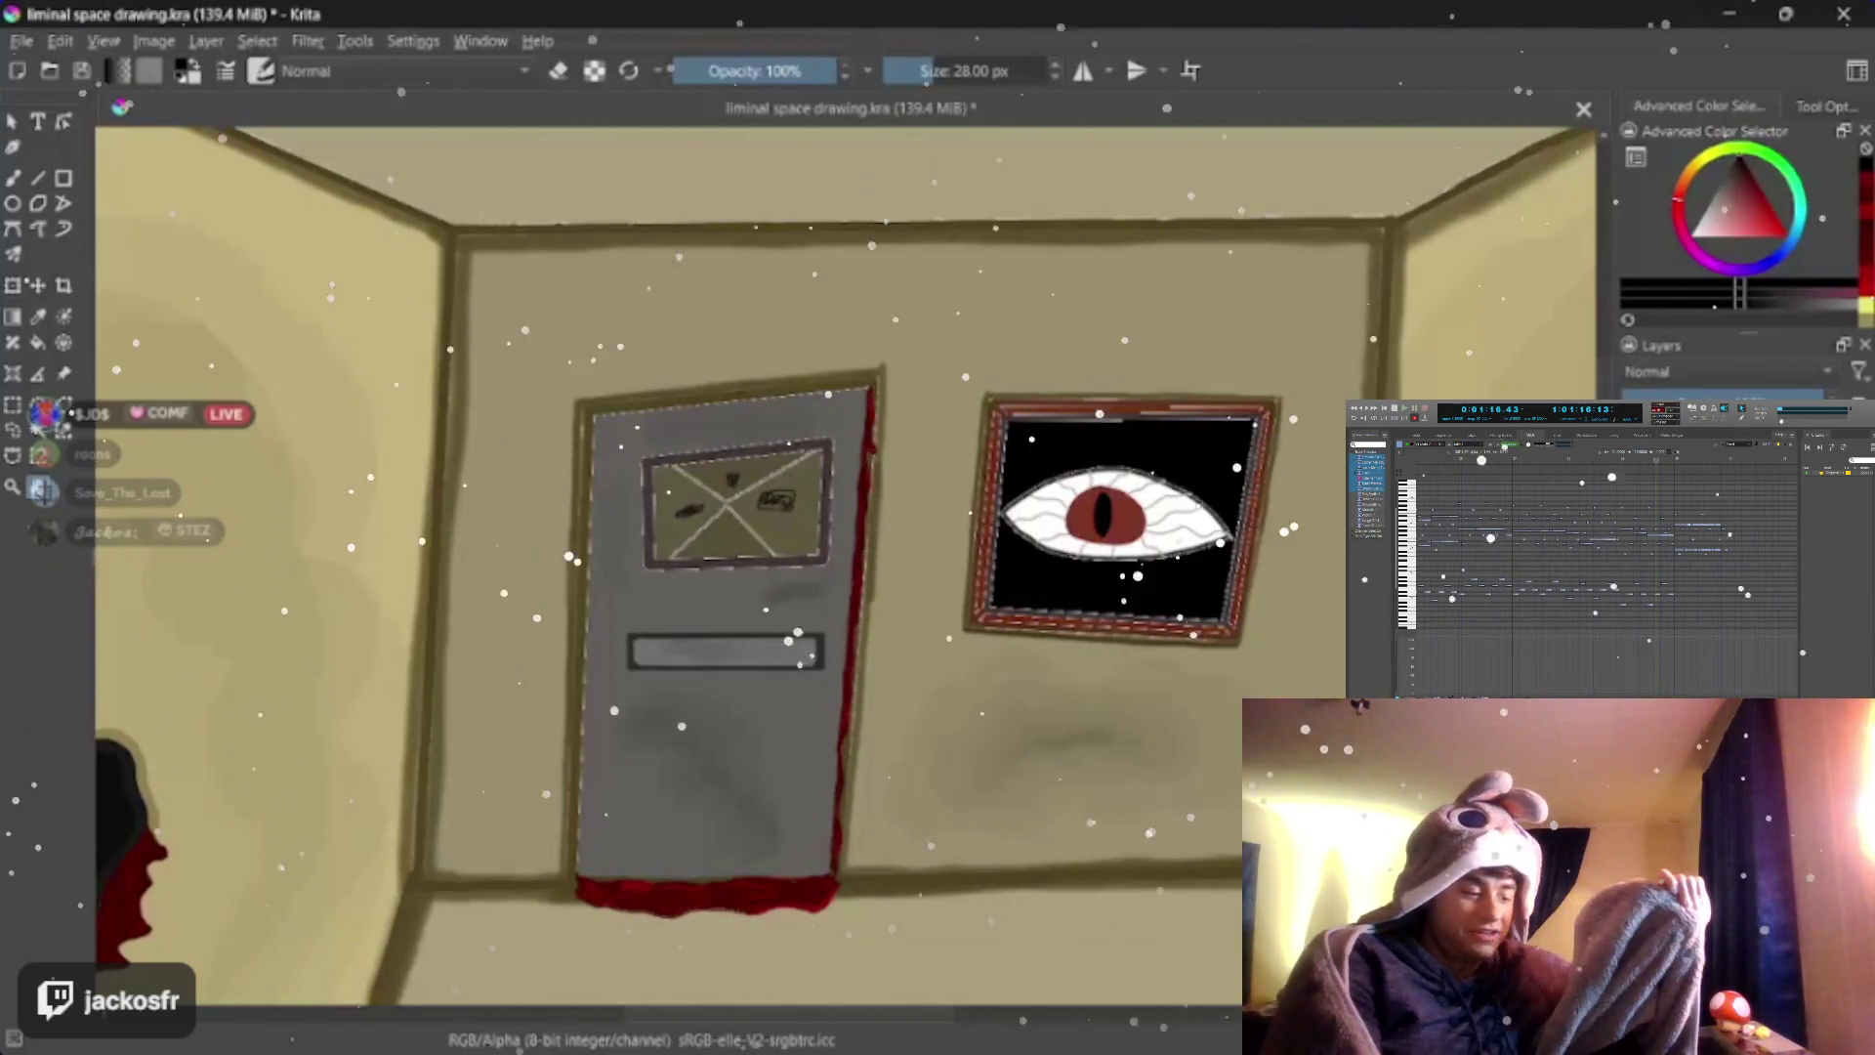
scroll(809, 521, down, 5)
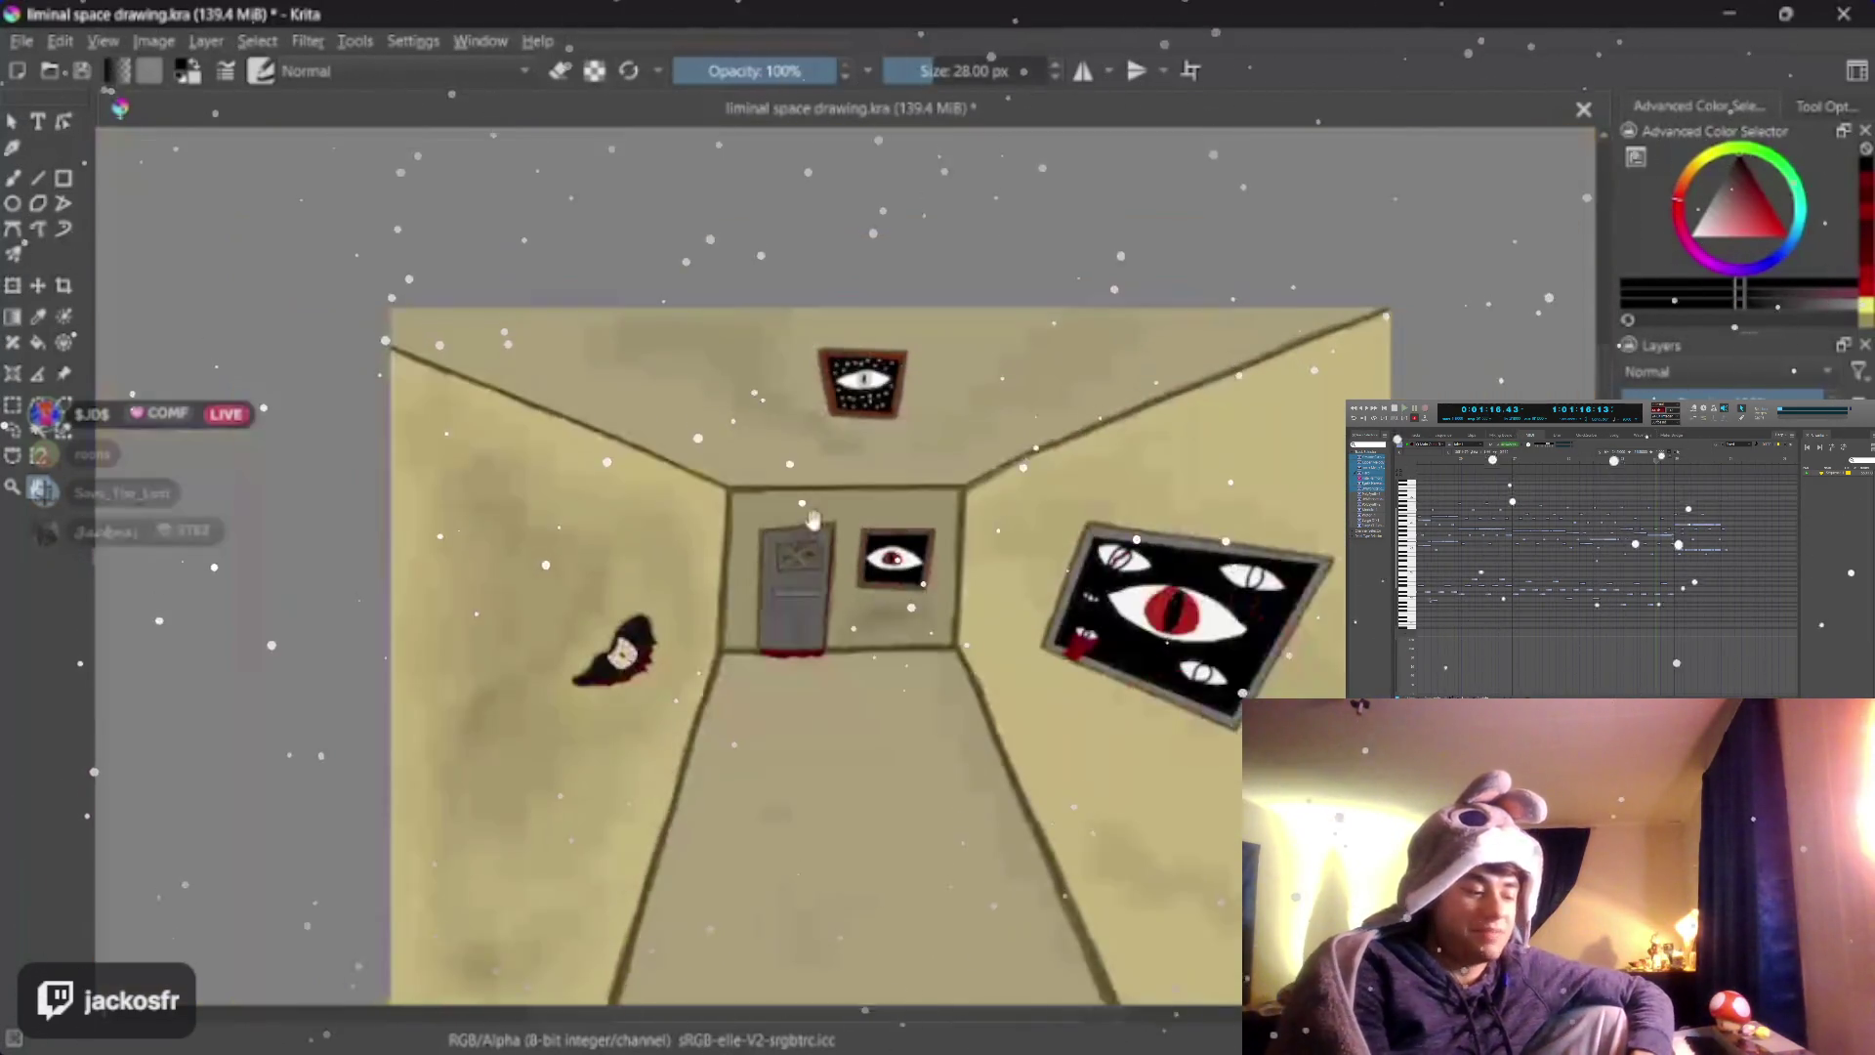
scroll(811, 520, down, 3)
scroll(1020, 705, up, 2)
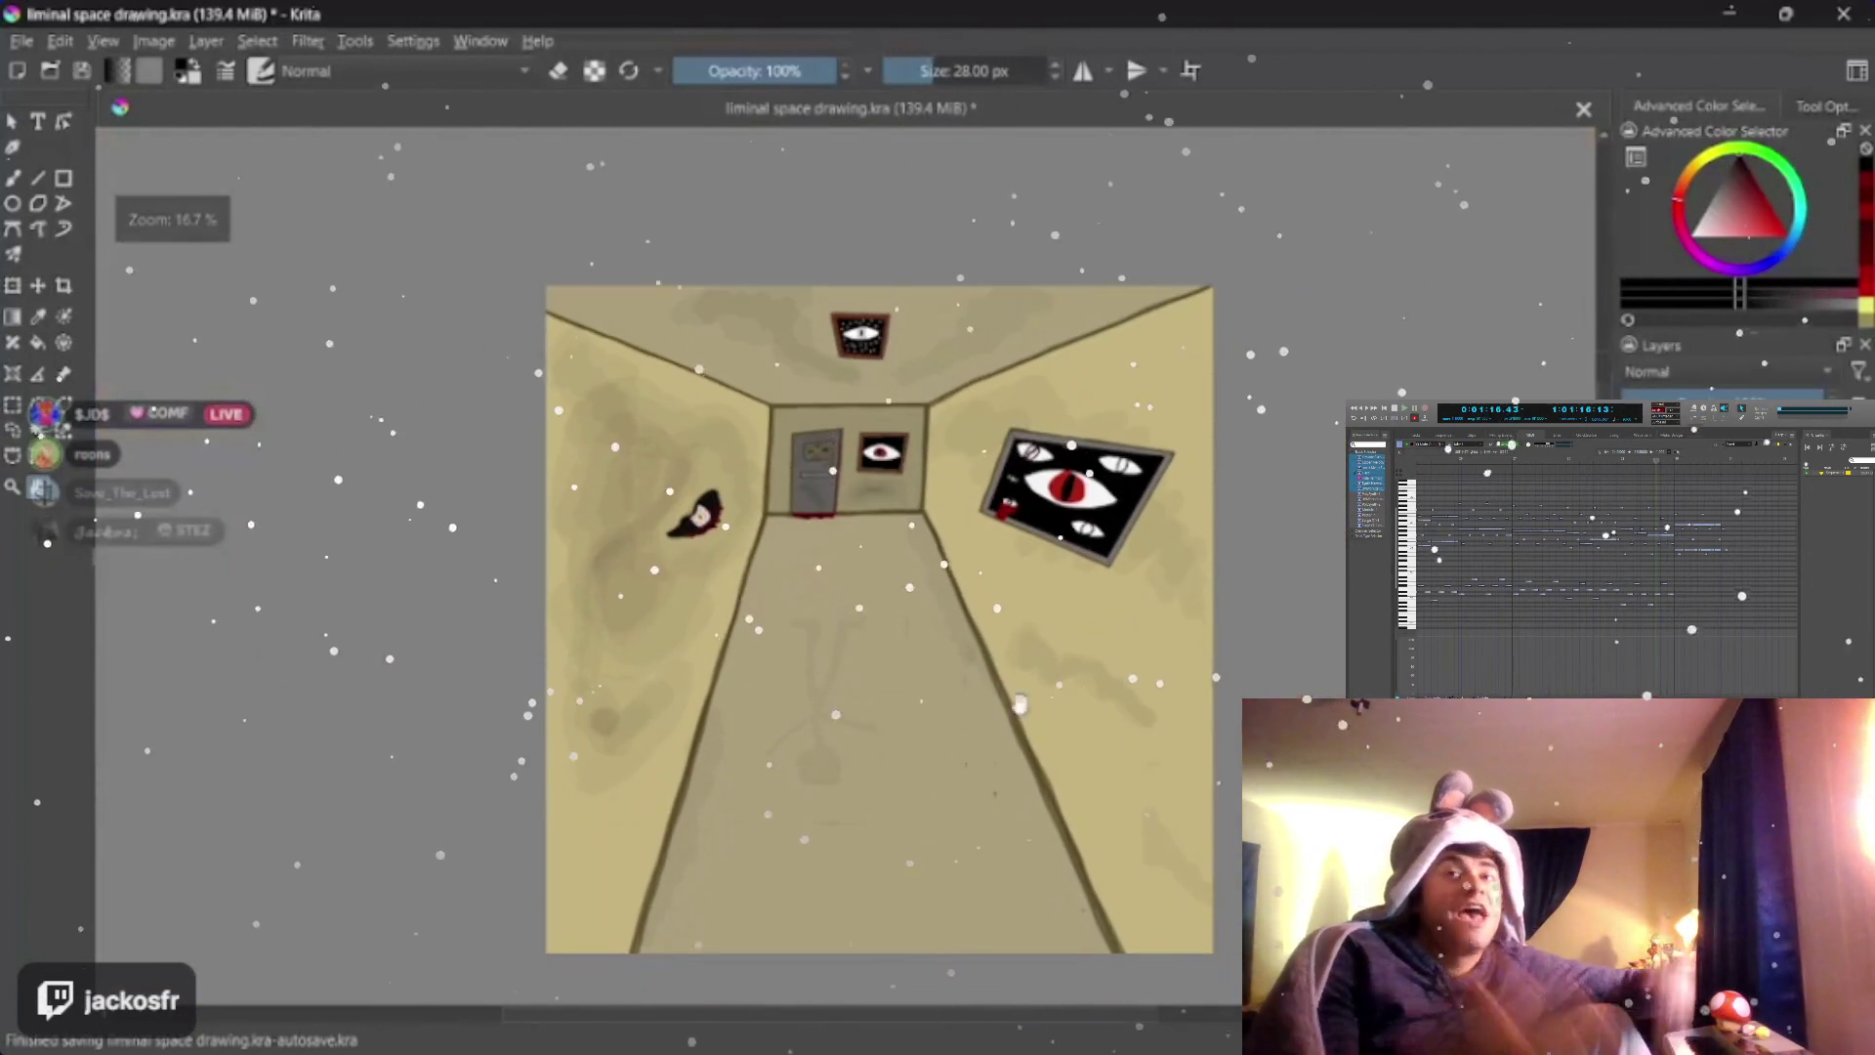
scroll(846, 567, up, 1)
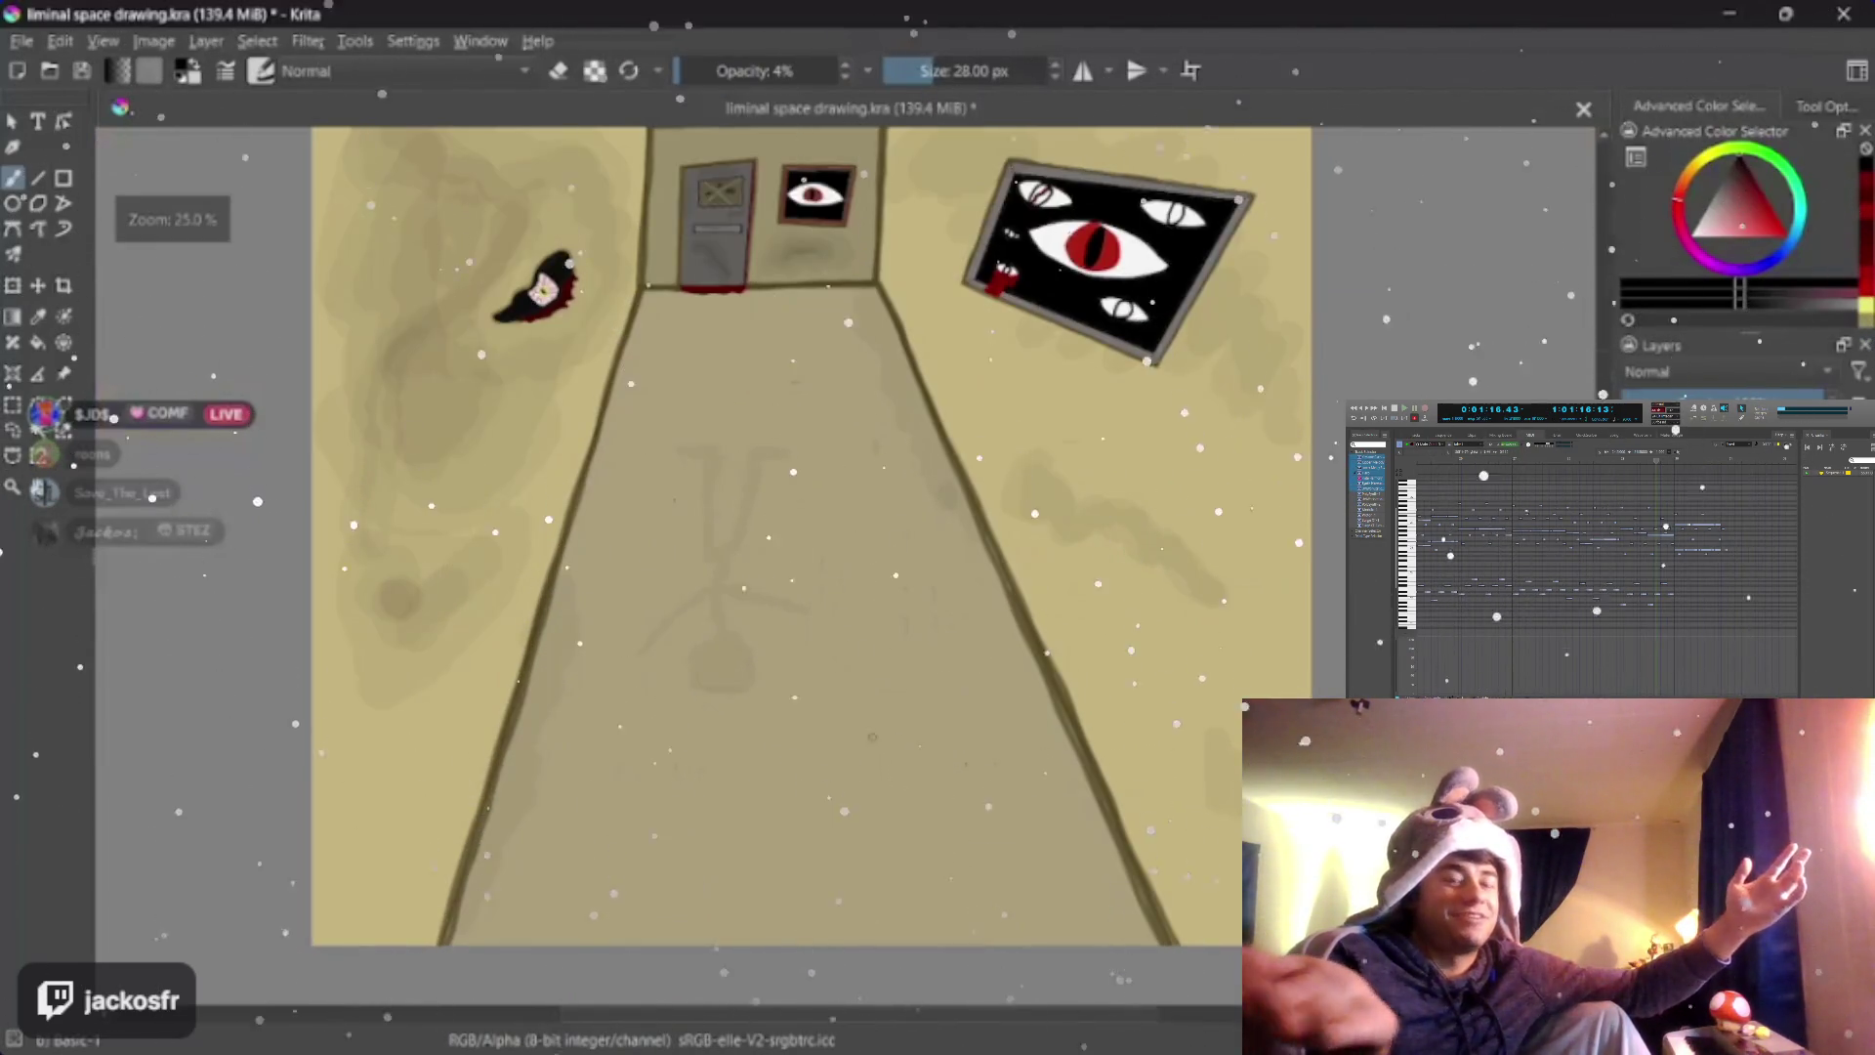
Paint faint grey grime streaks across the lower corridor floor with an enlarged brush
key(bracketright)
key(bracketright)
key(bracketright)
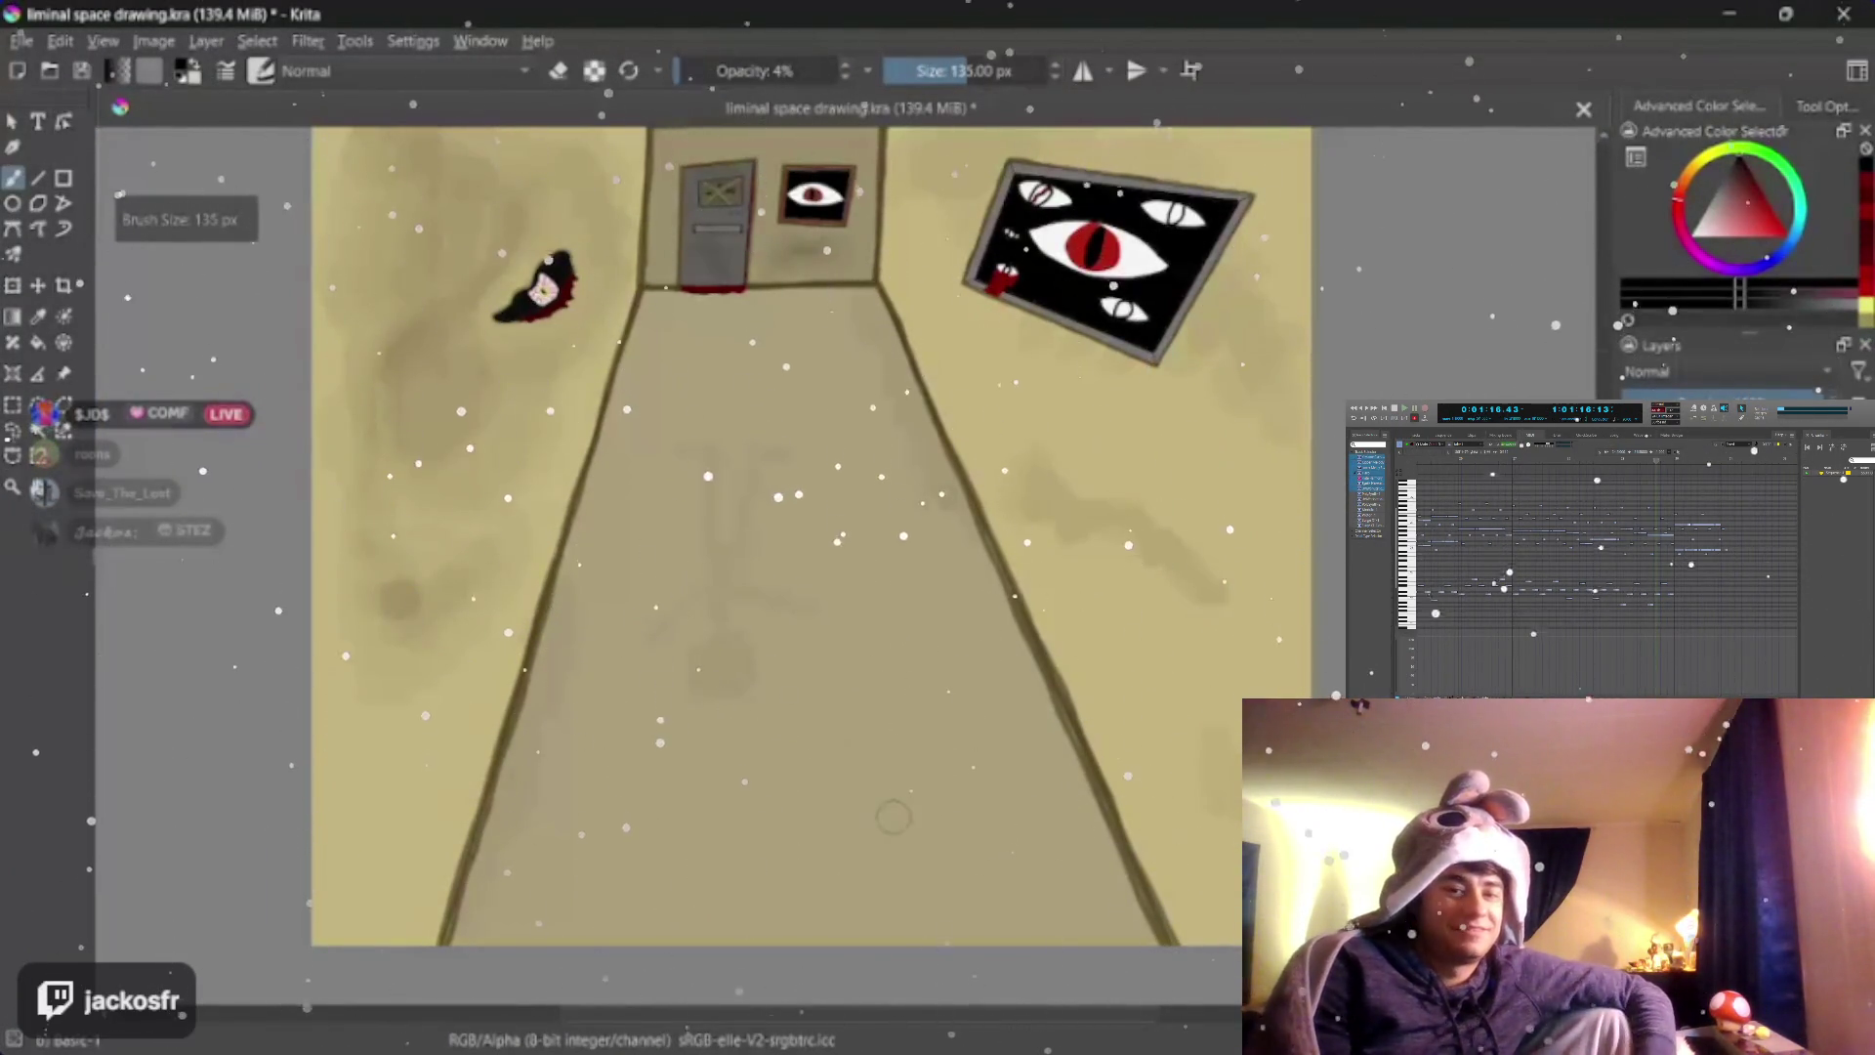
mouse_move(894, 817)
mouse_down()
mouse_move(856, 799)
mouse_move(961, 774)
mouse_up()
key(bracketright)
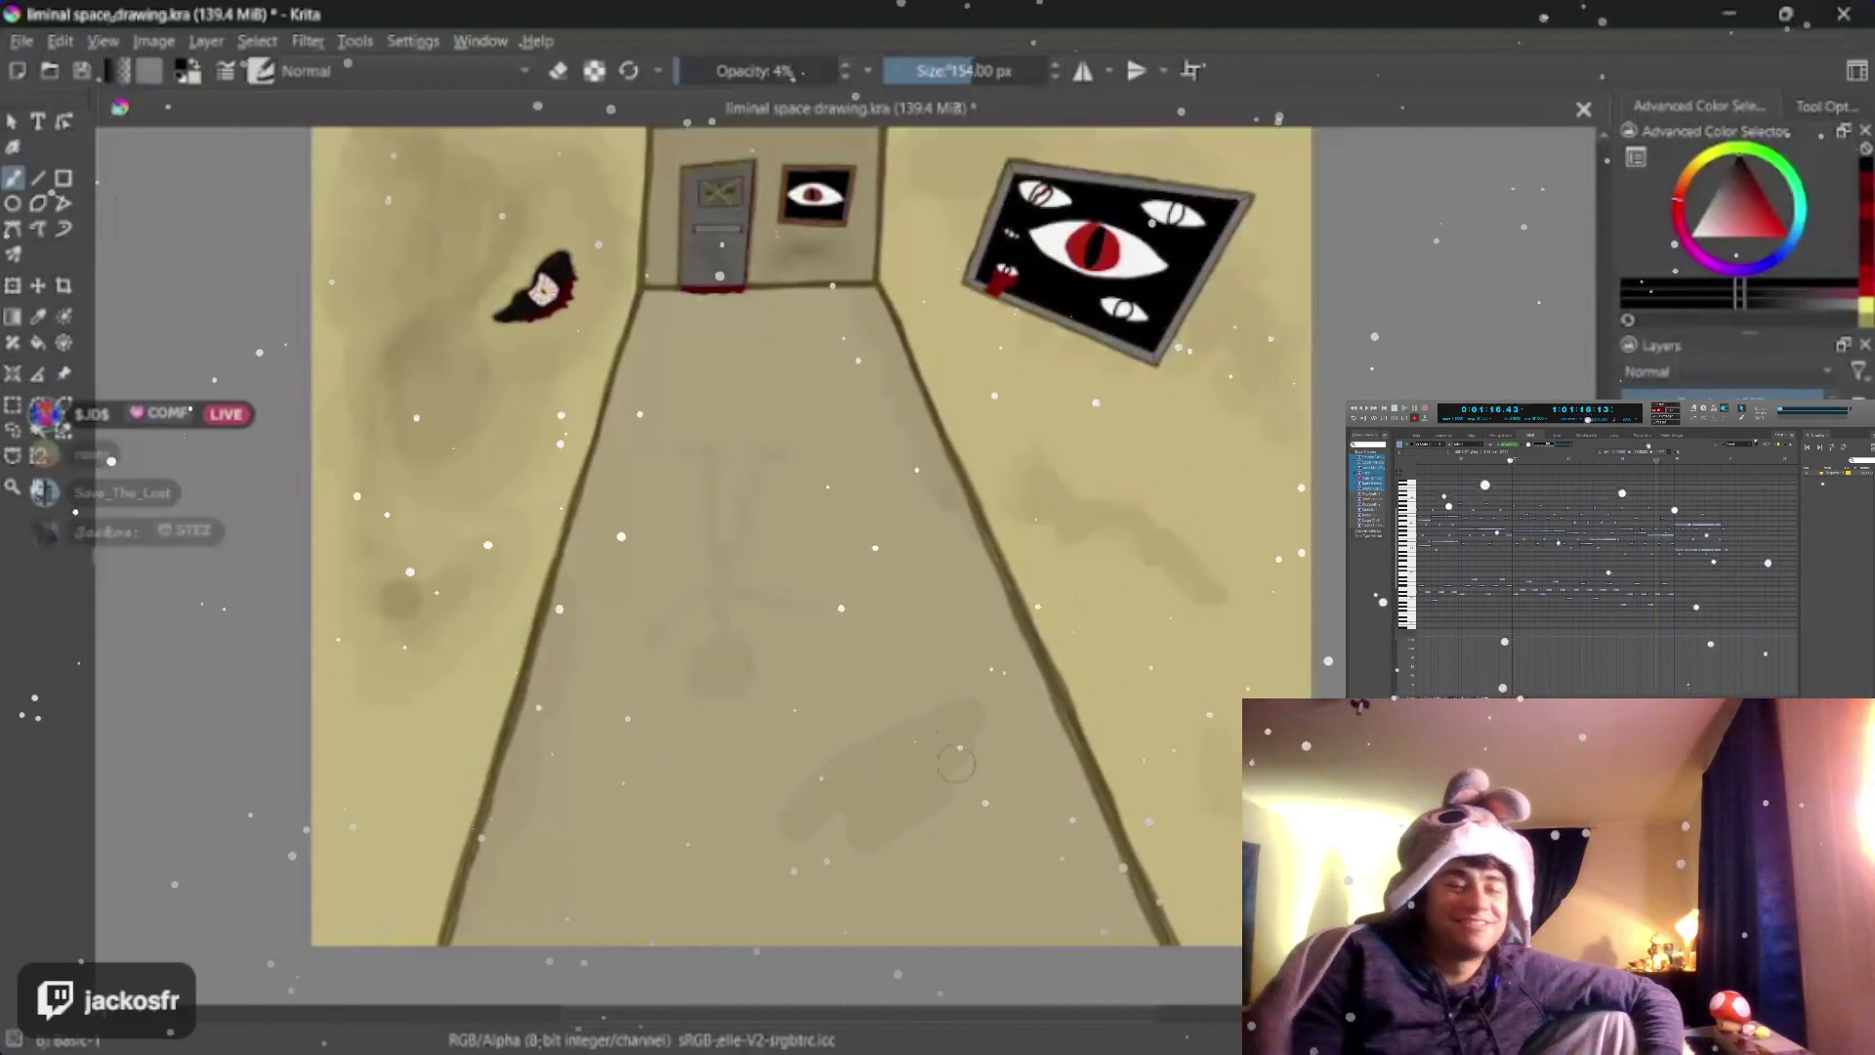
mouse_move(796, 766)
mouse_down()
mouse_move(782, 788)
mouse_move(955, 817)
mouse_up()
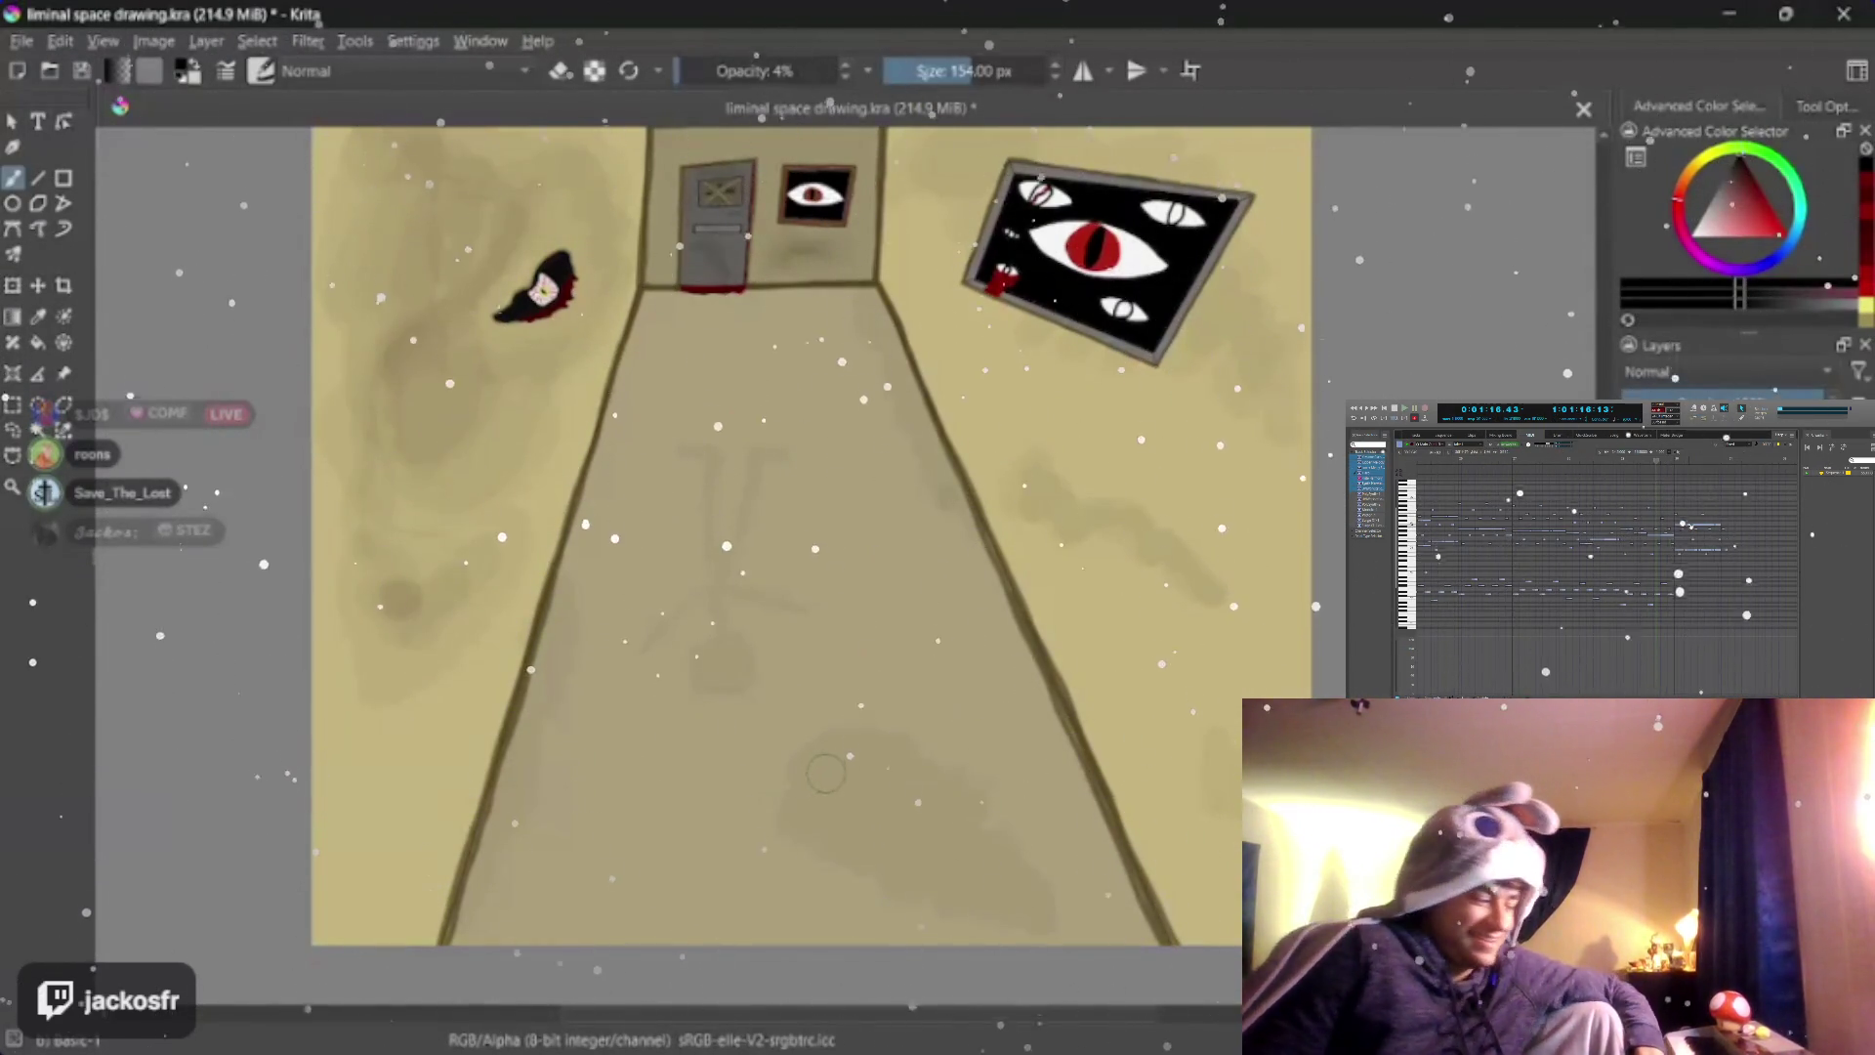
drag(824, 773, 913, 816)
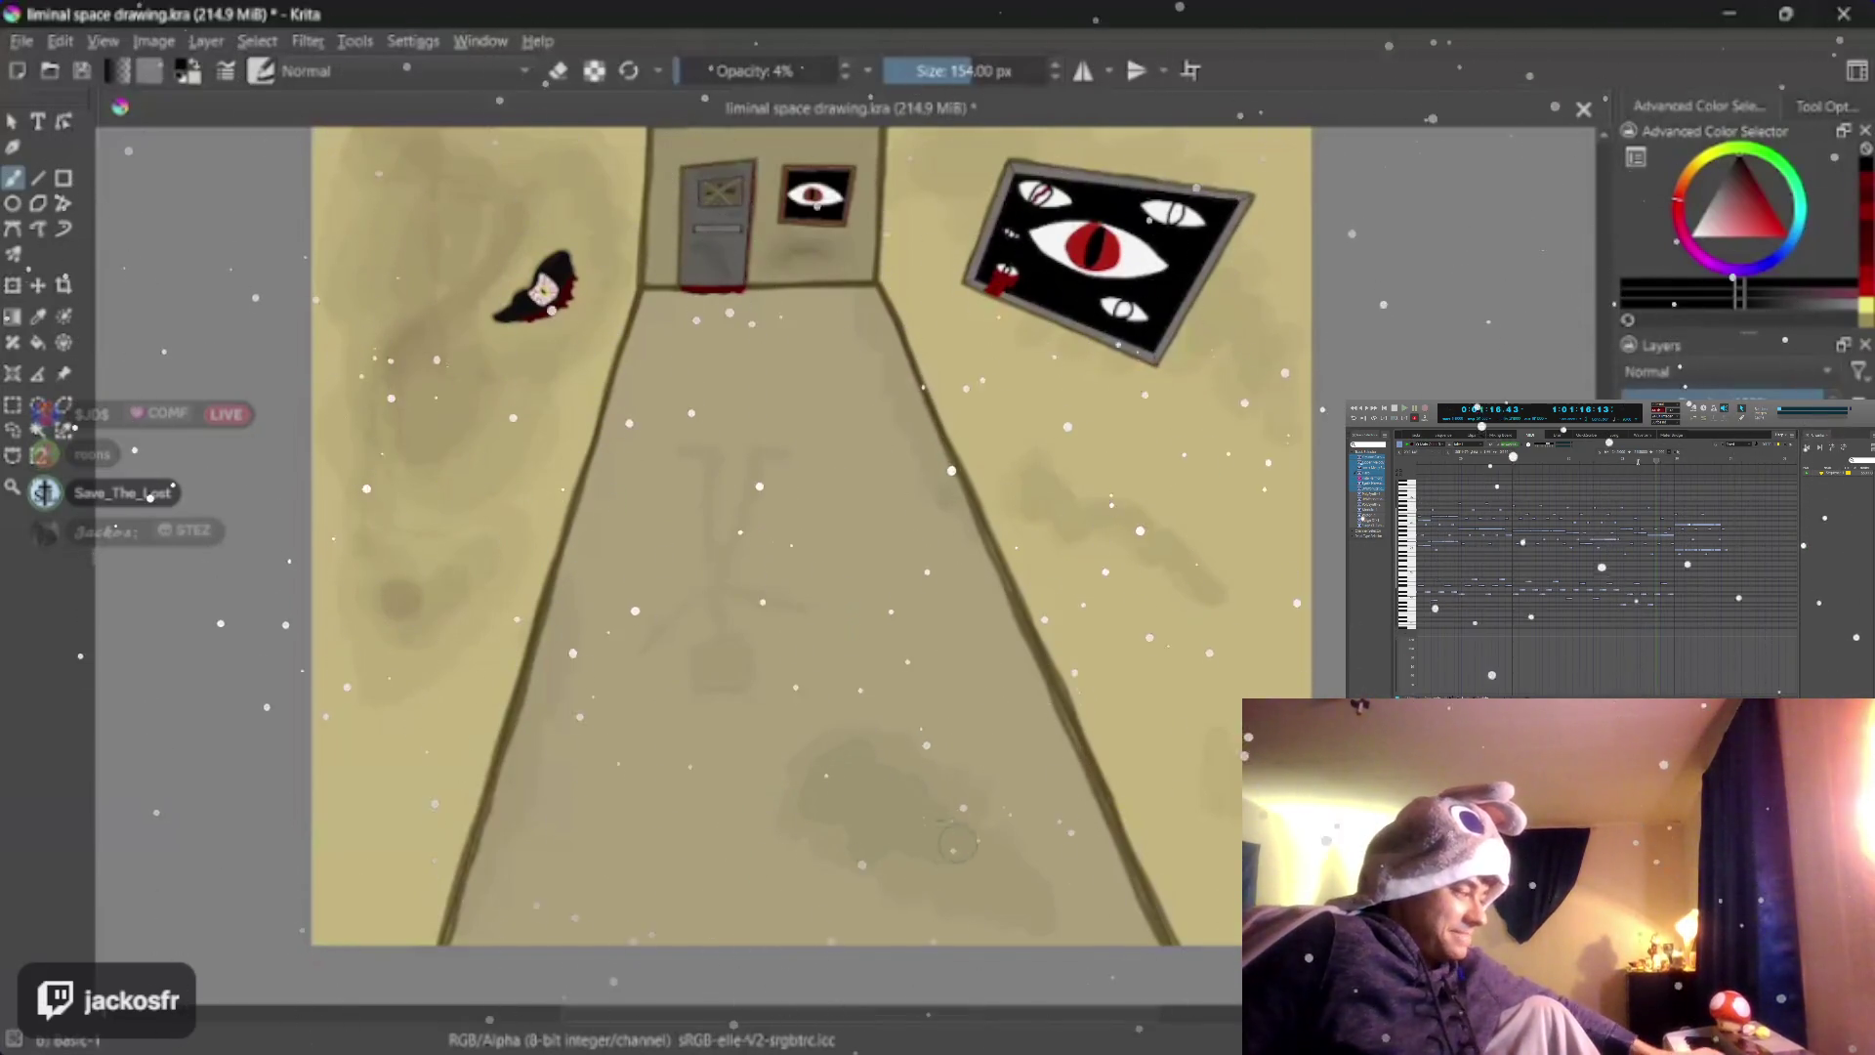
Shrink the brush back down to about 47 px
key(bracketleft)
key(bracketleft)
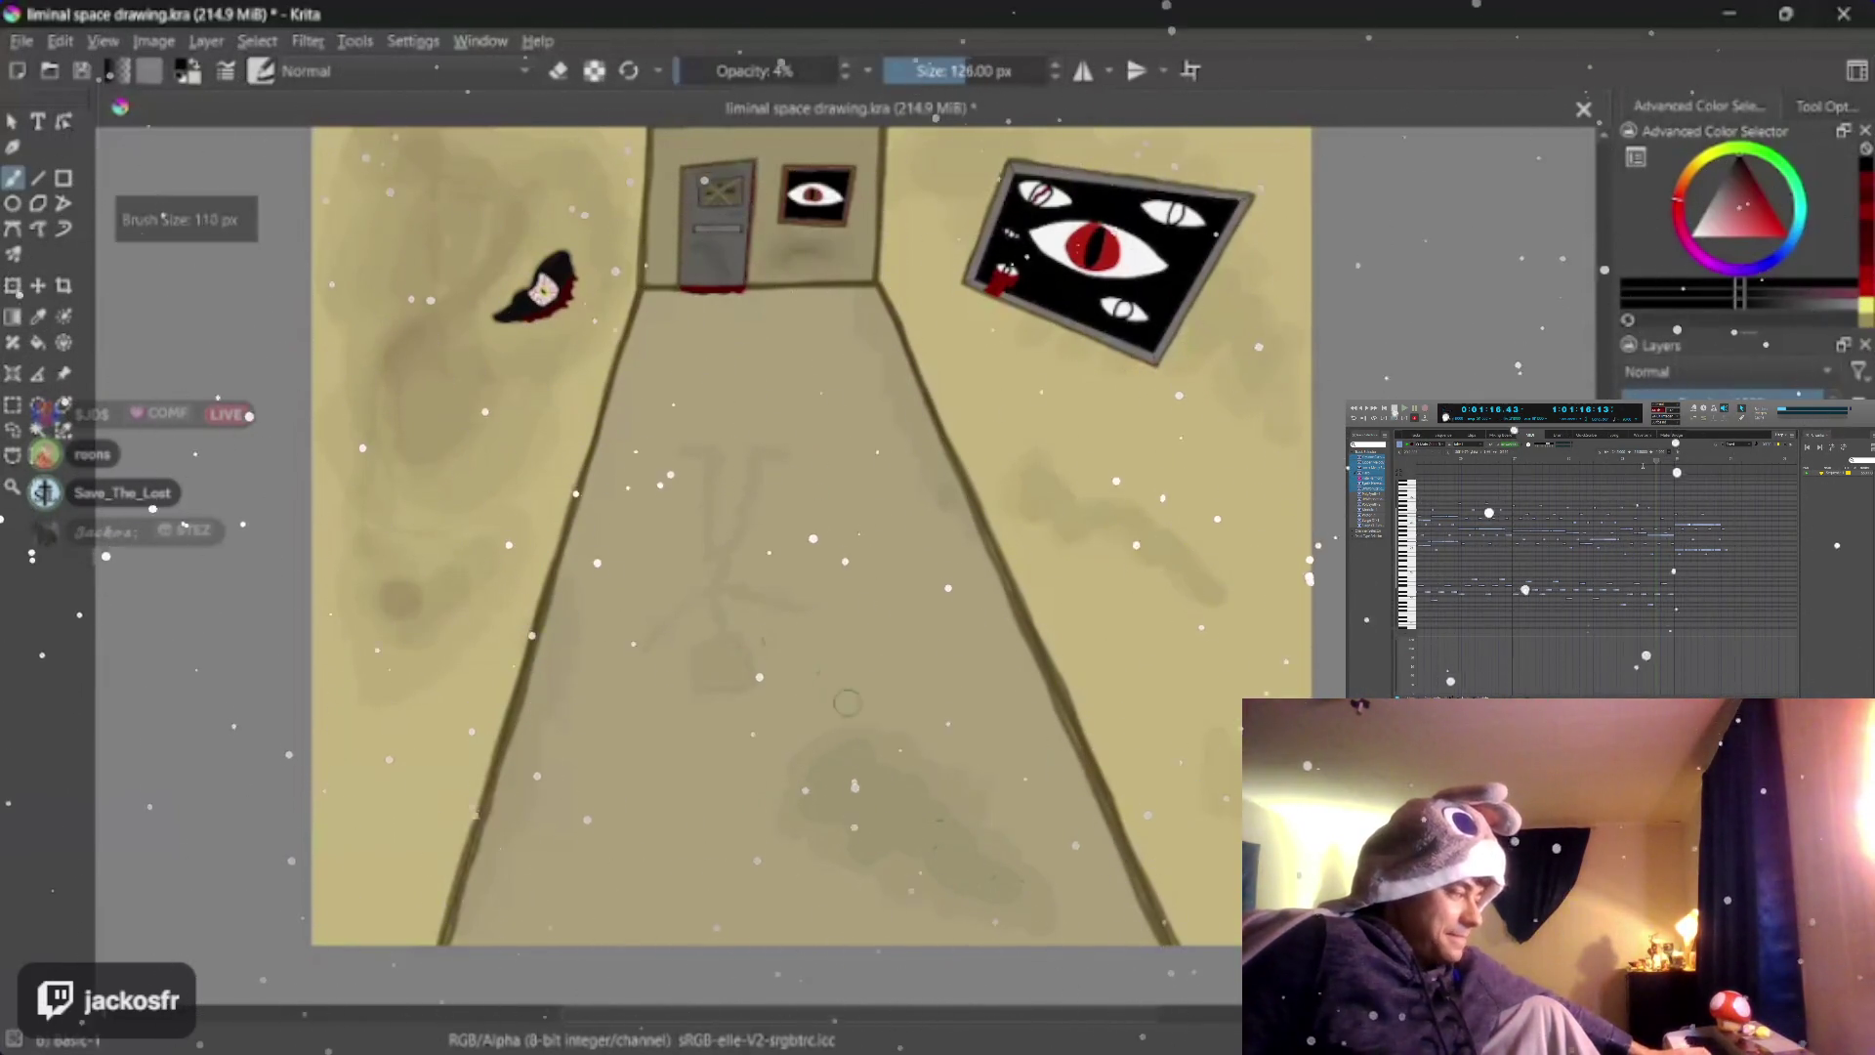
key(bracketleft)
key(bracketleft)
key(bracketleft)
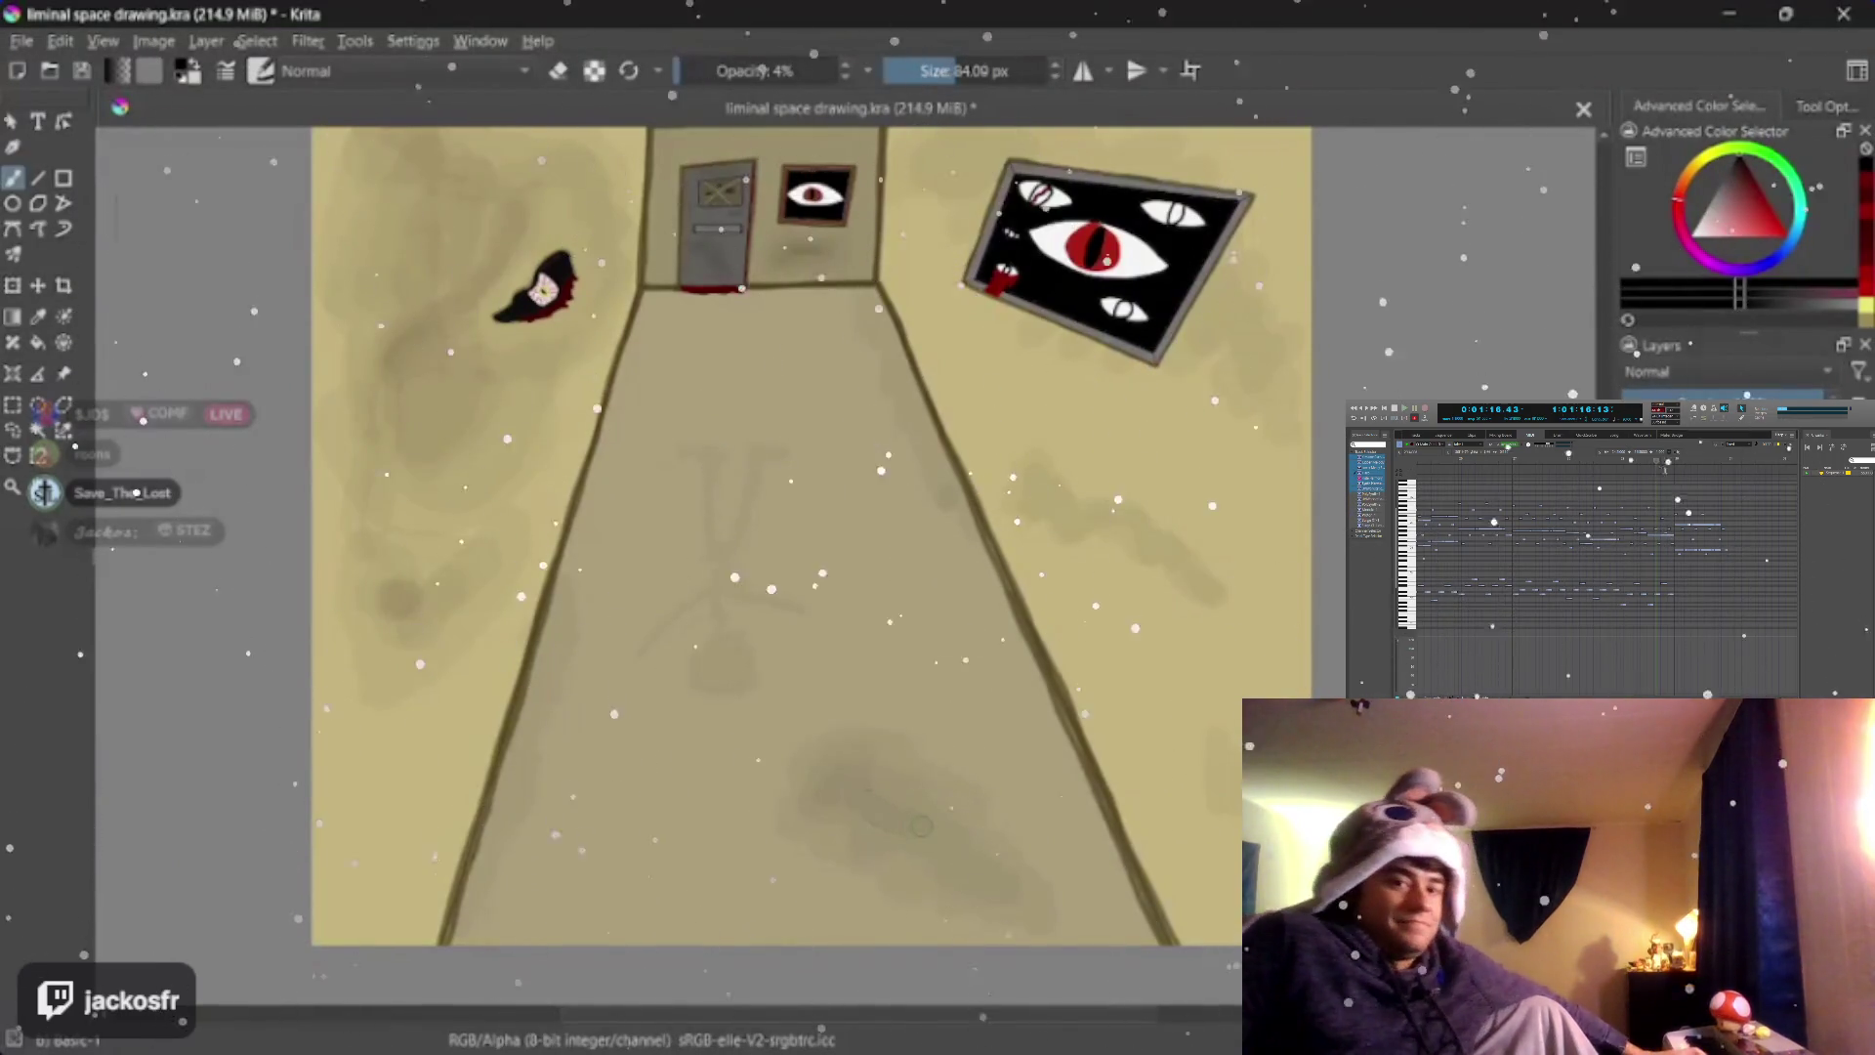
key(bracketleft)
key(bracketleft)
key(bracketleft)
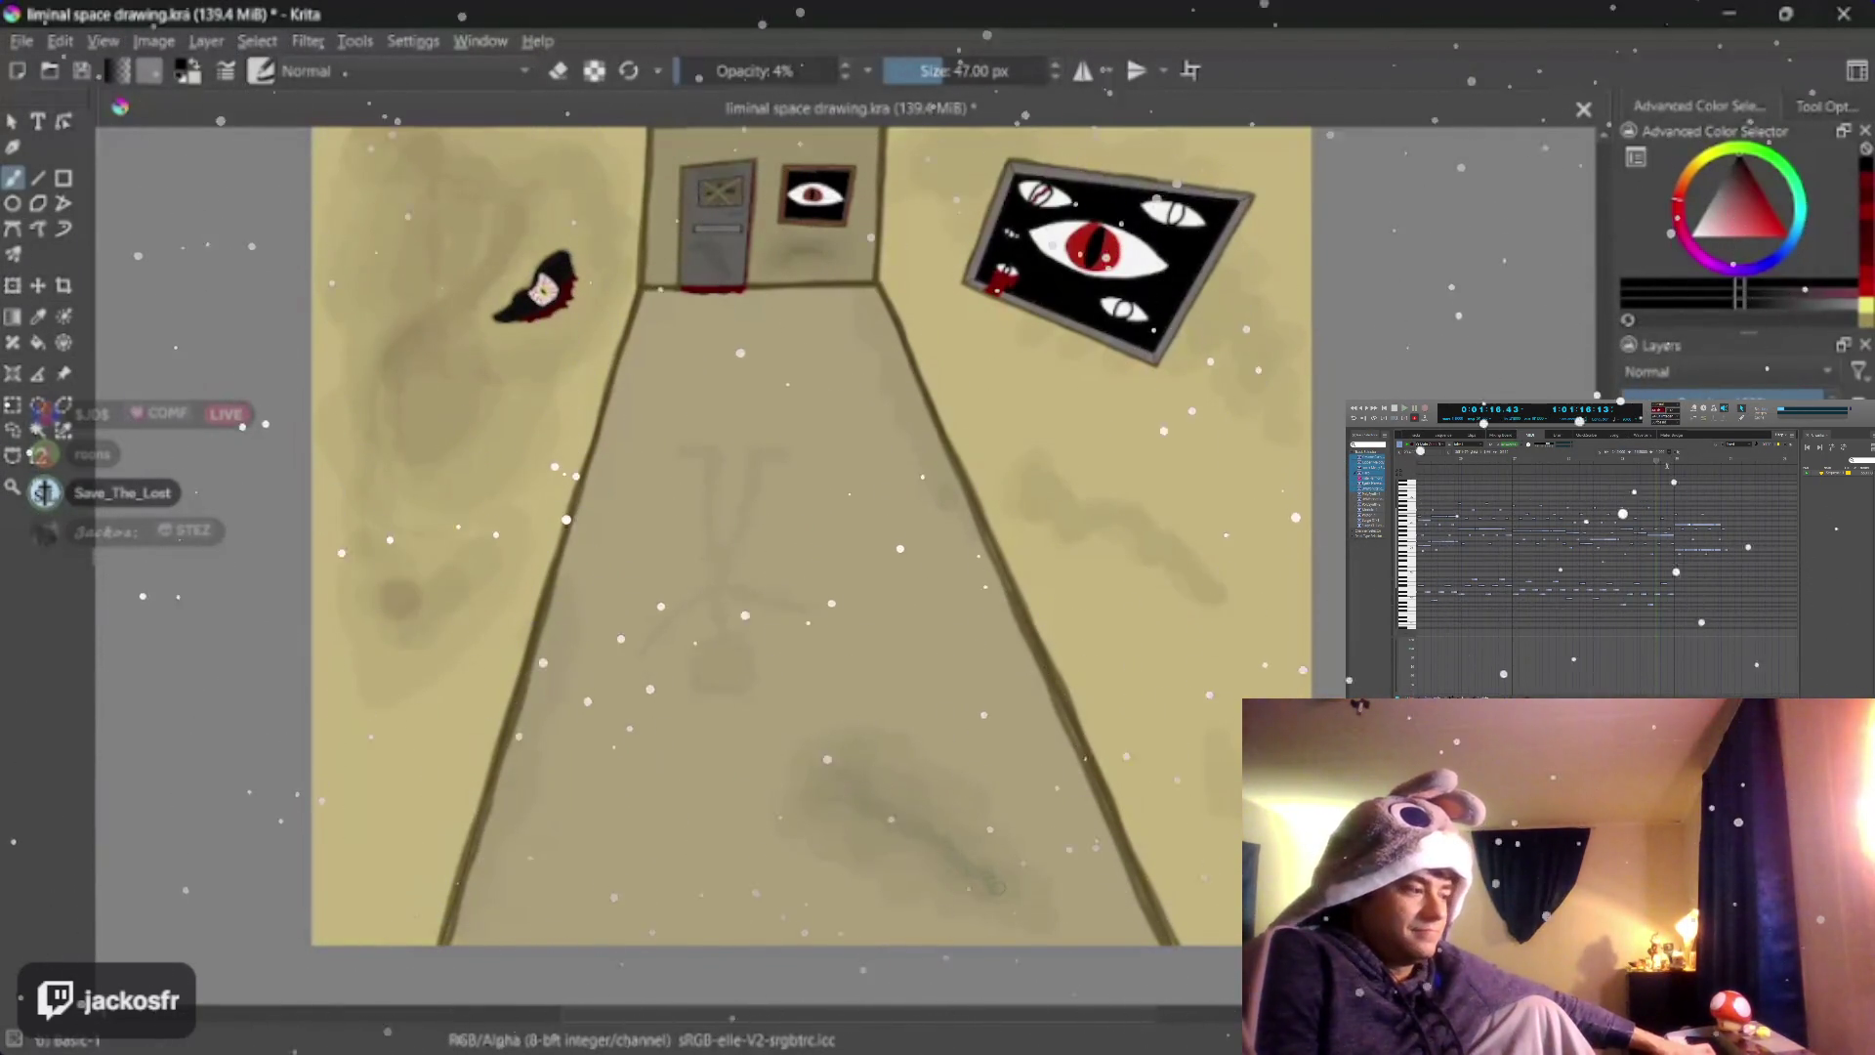
scroll(1031, 822, down, 4)
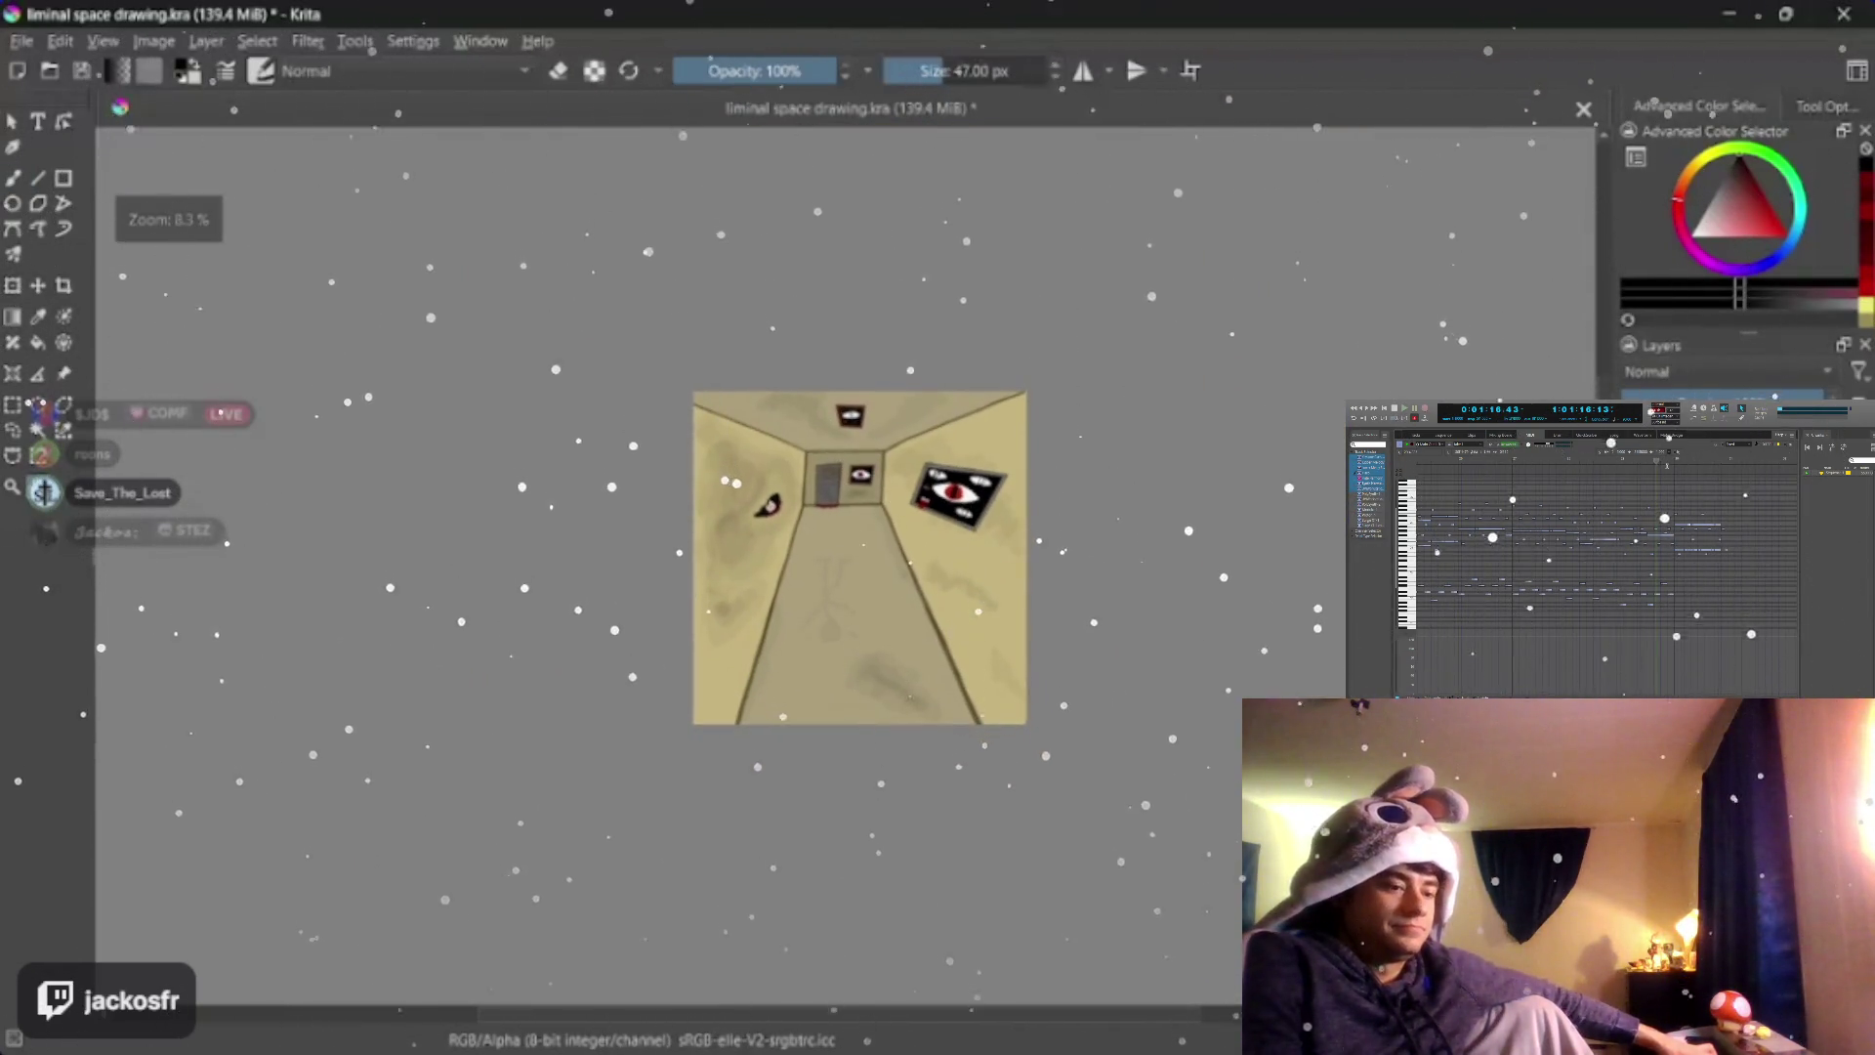
scroll(837, 558, up, 1)
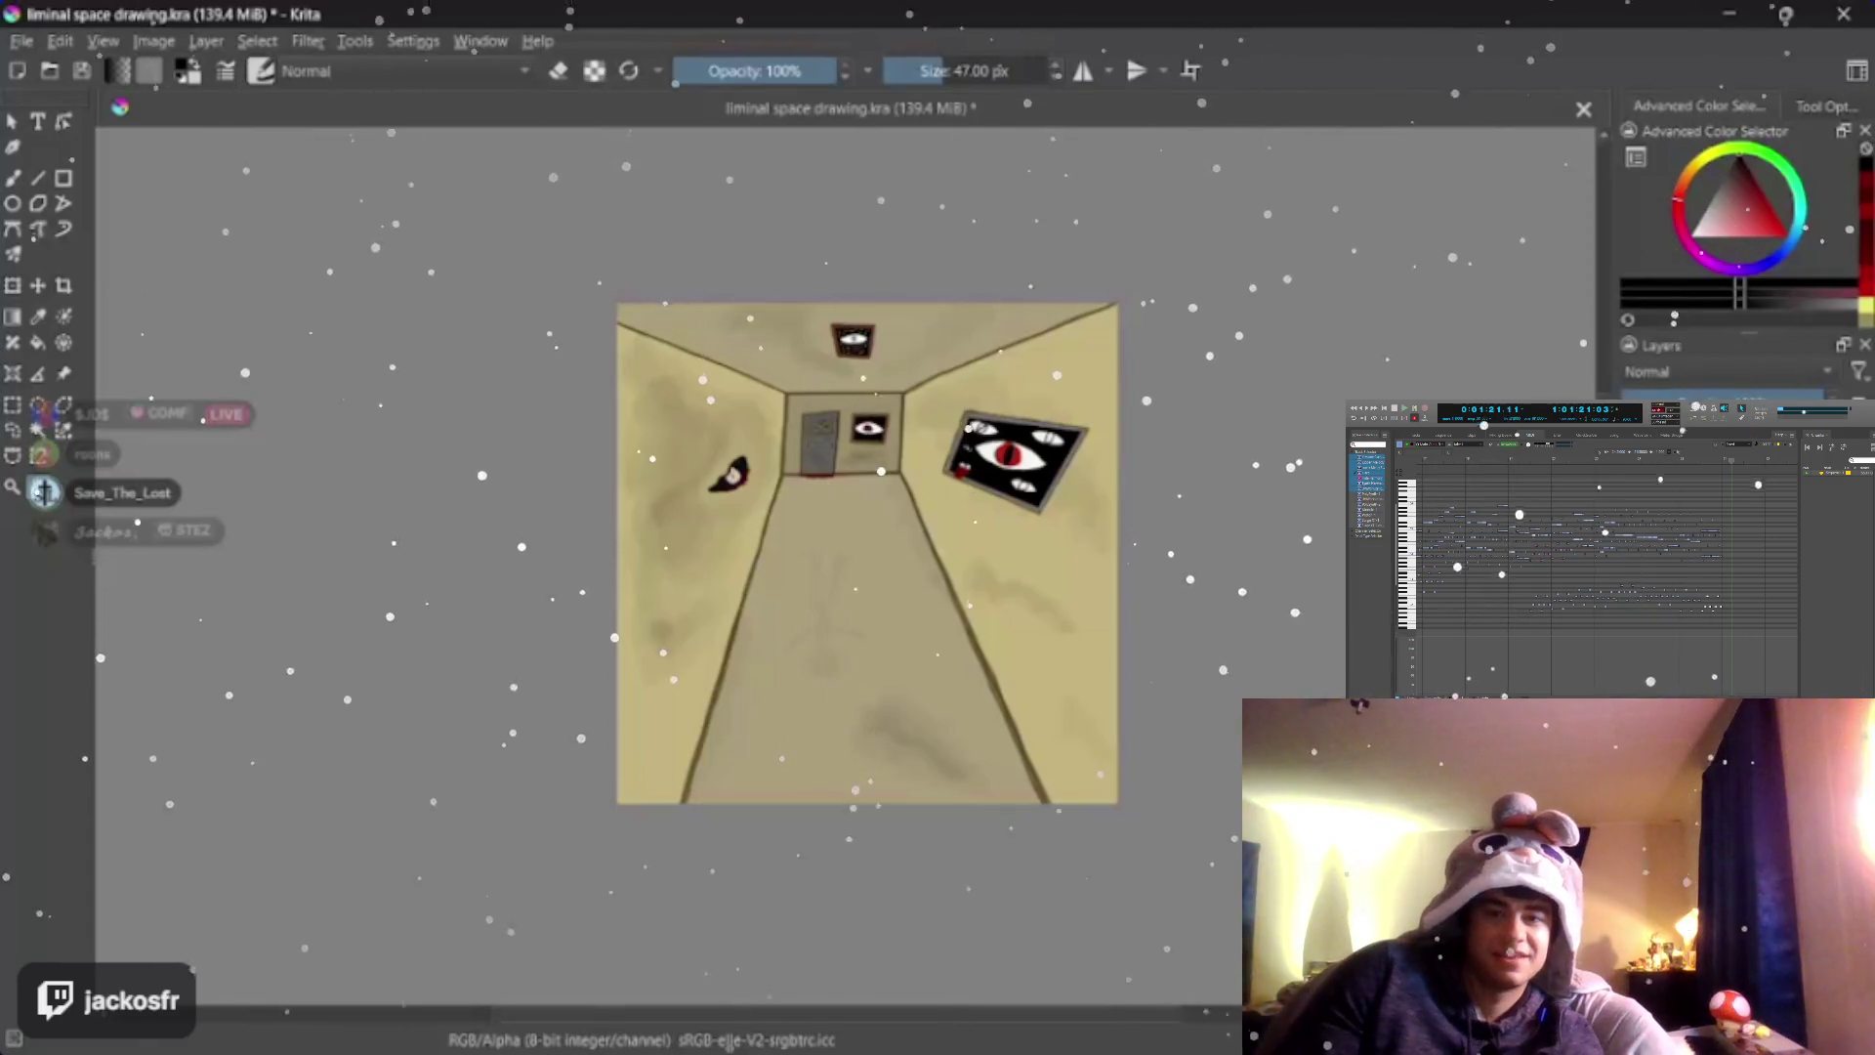
Save the corridor painting via File > Save
drag(865, 557, 844, 622)
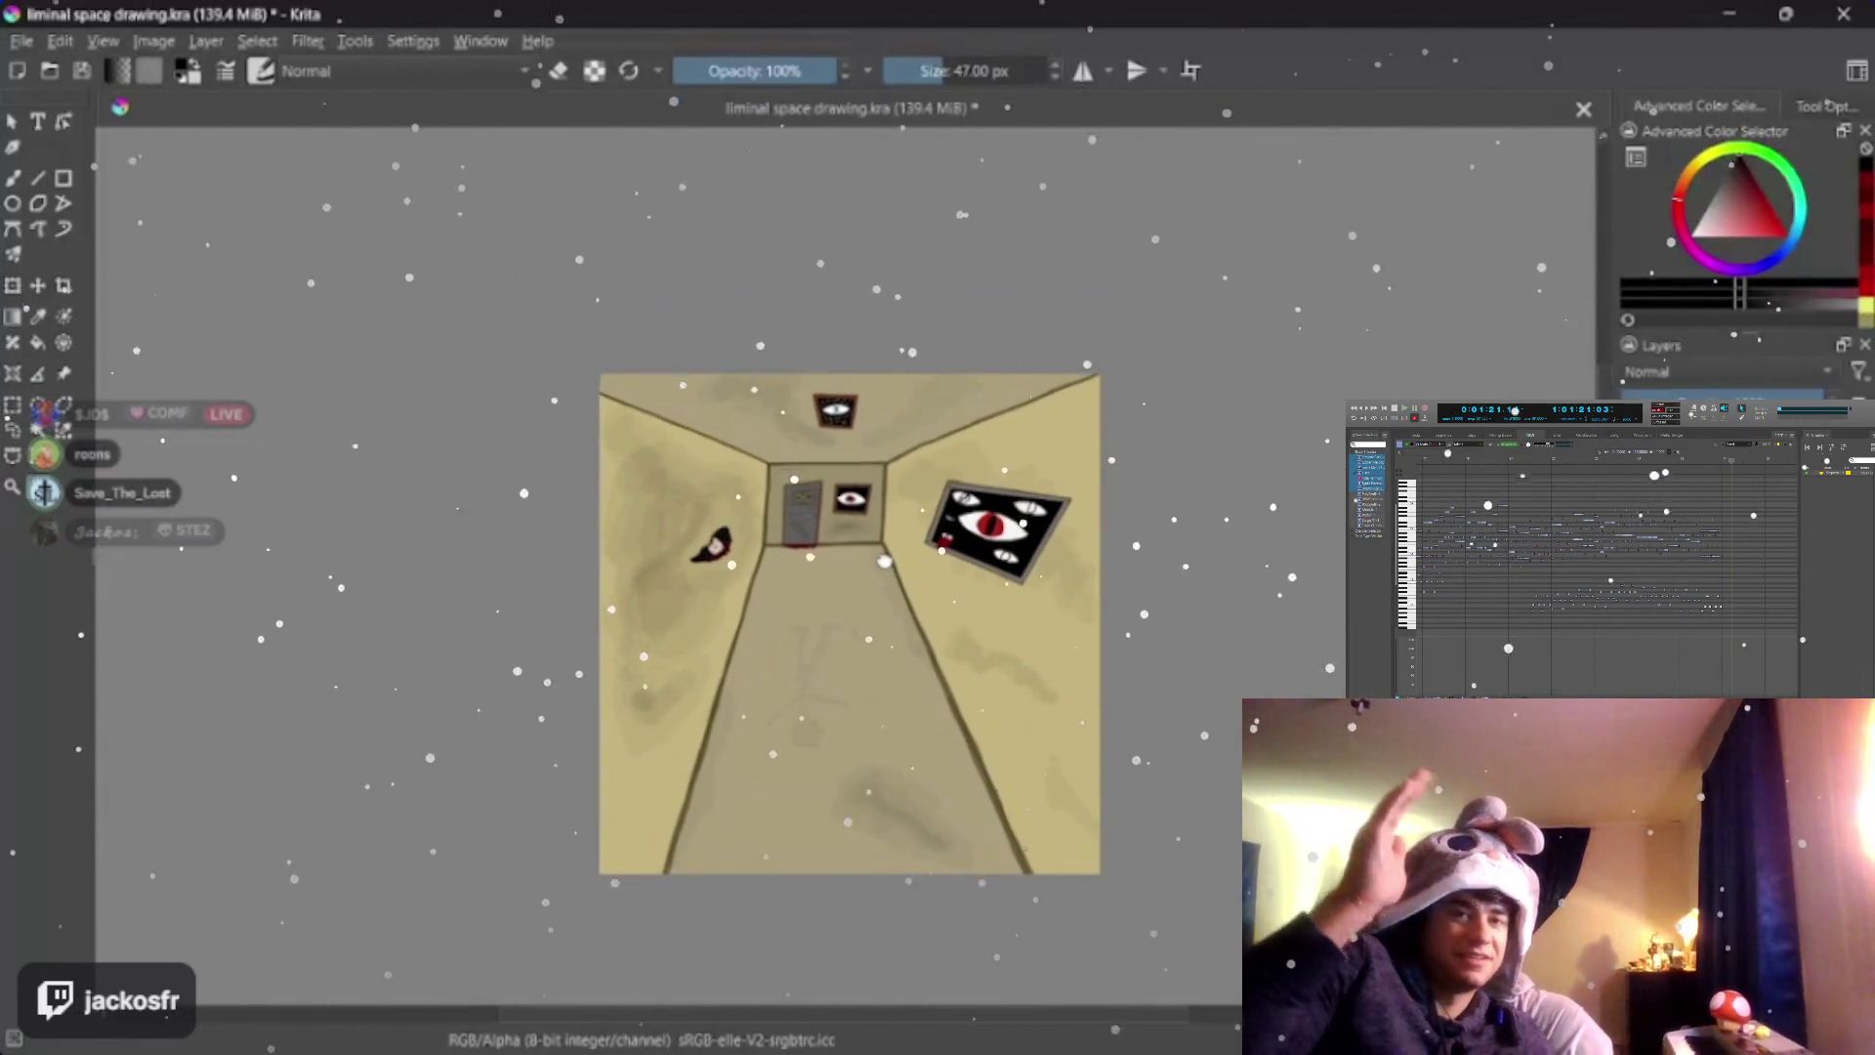
scroll(783, 537, up, 1)
scroll(783, 537, down, 1)
scroll(783, 539, up, 2)
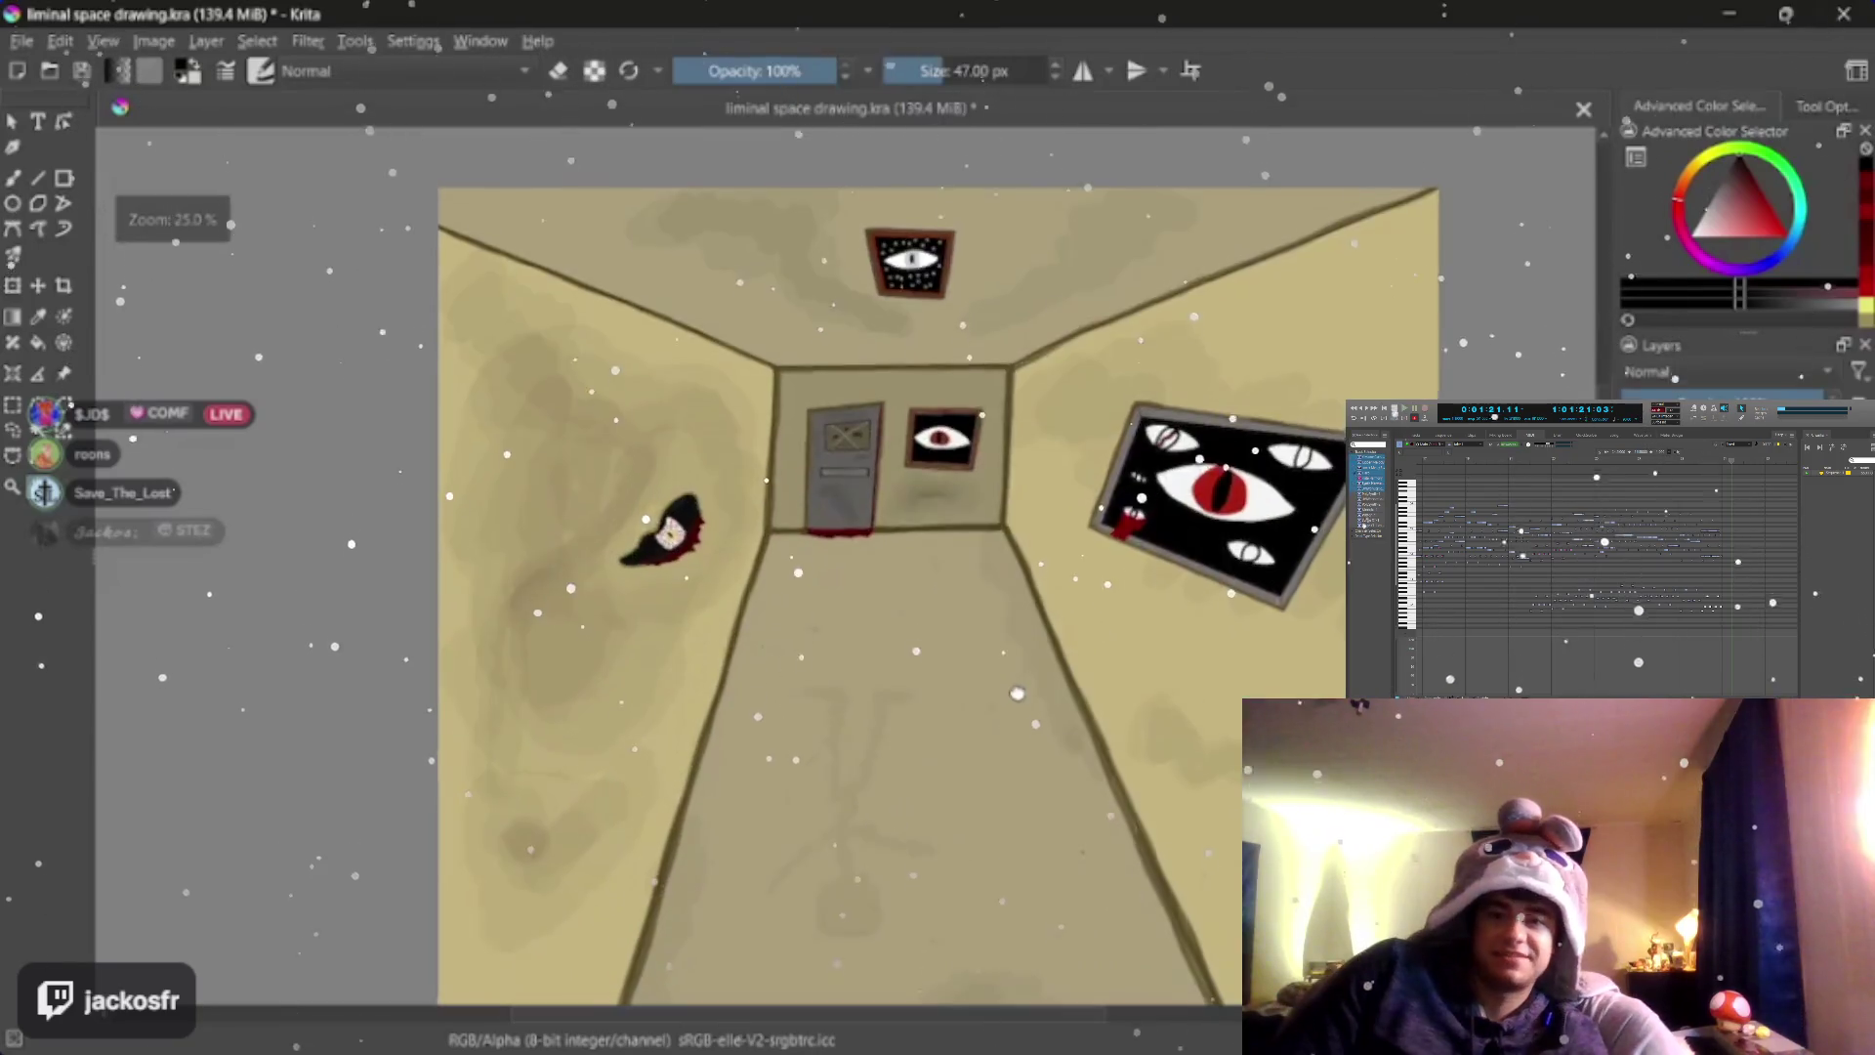
scroll(783, 538, up, 2)
scroll(1021, 700, down, 2)
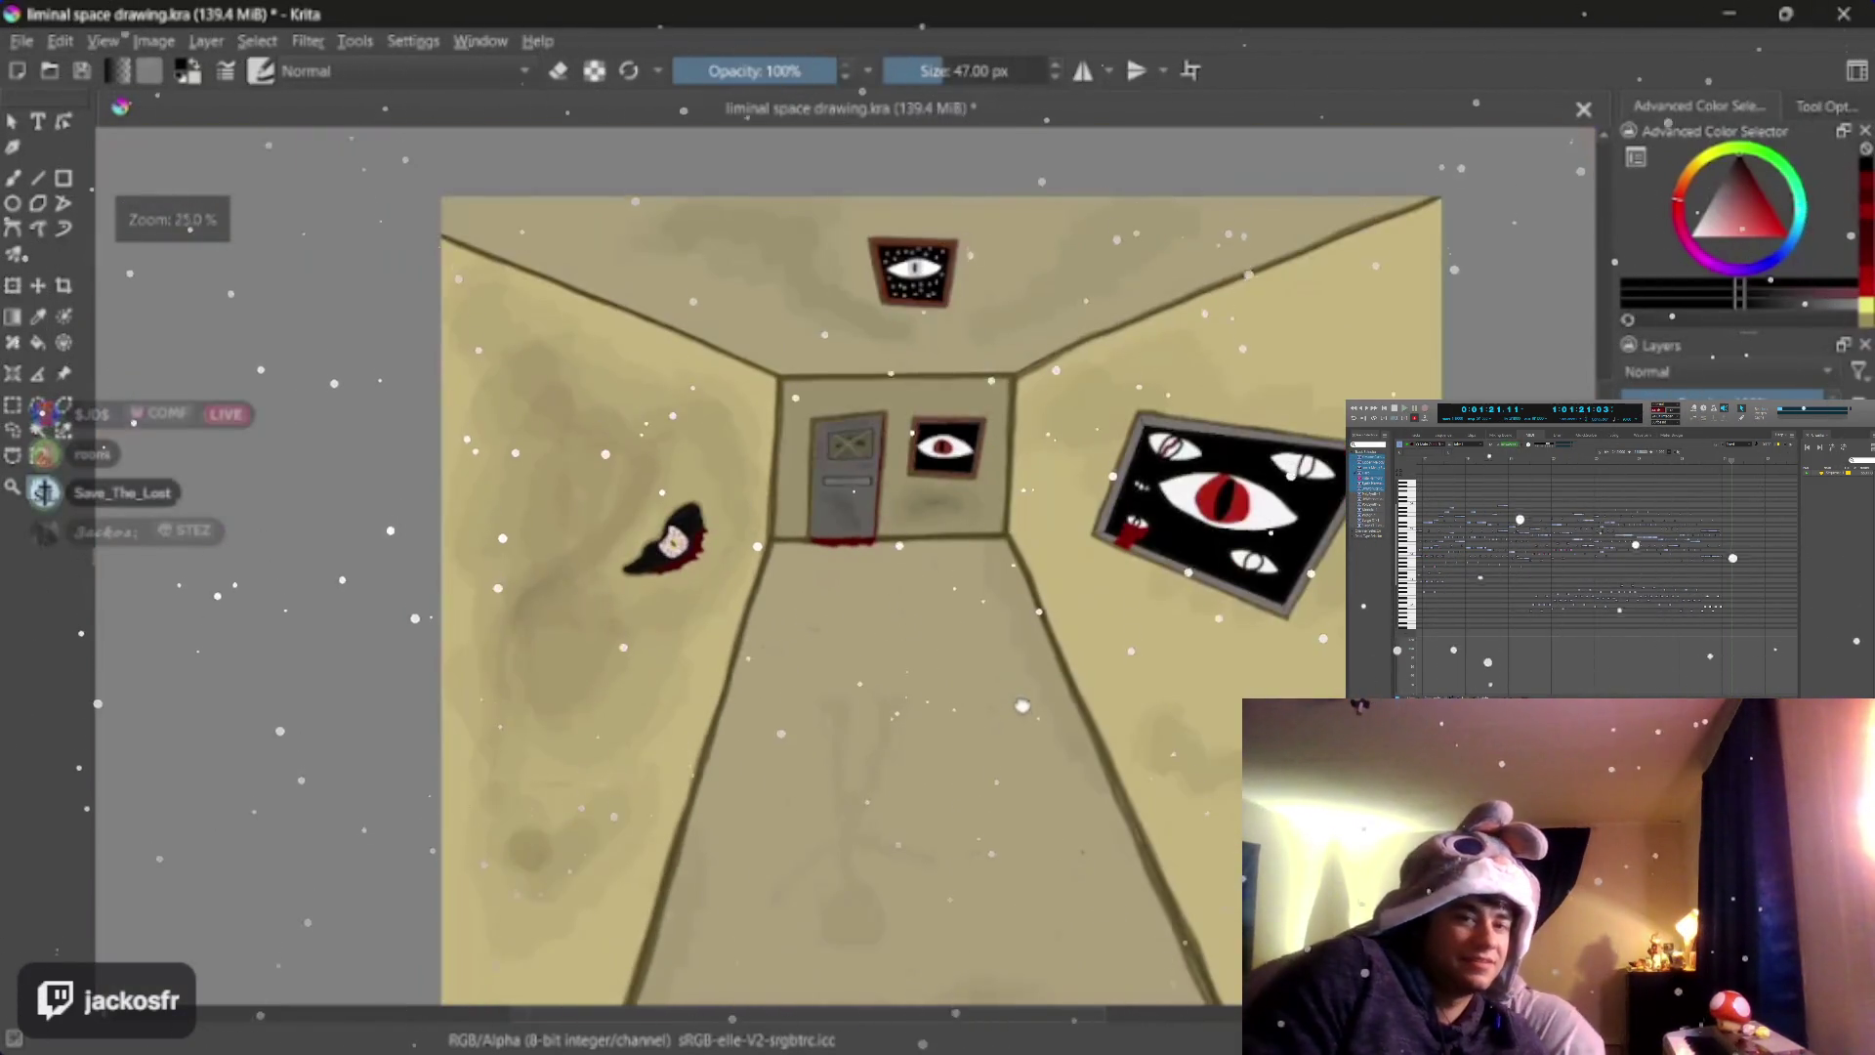
scroll(1021, 708, down, 1)
scroll(1022, 708, up, 1)
scroll(1021, 718, up, 1)
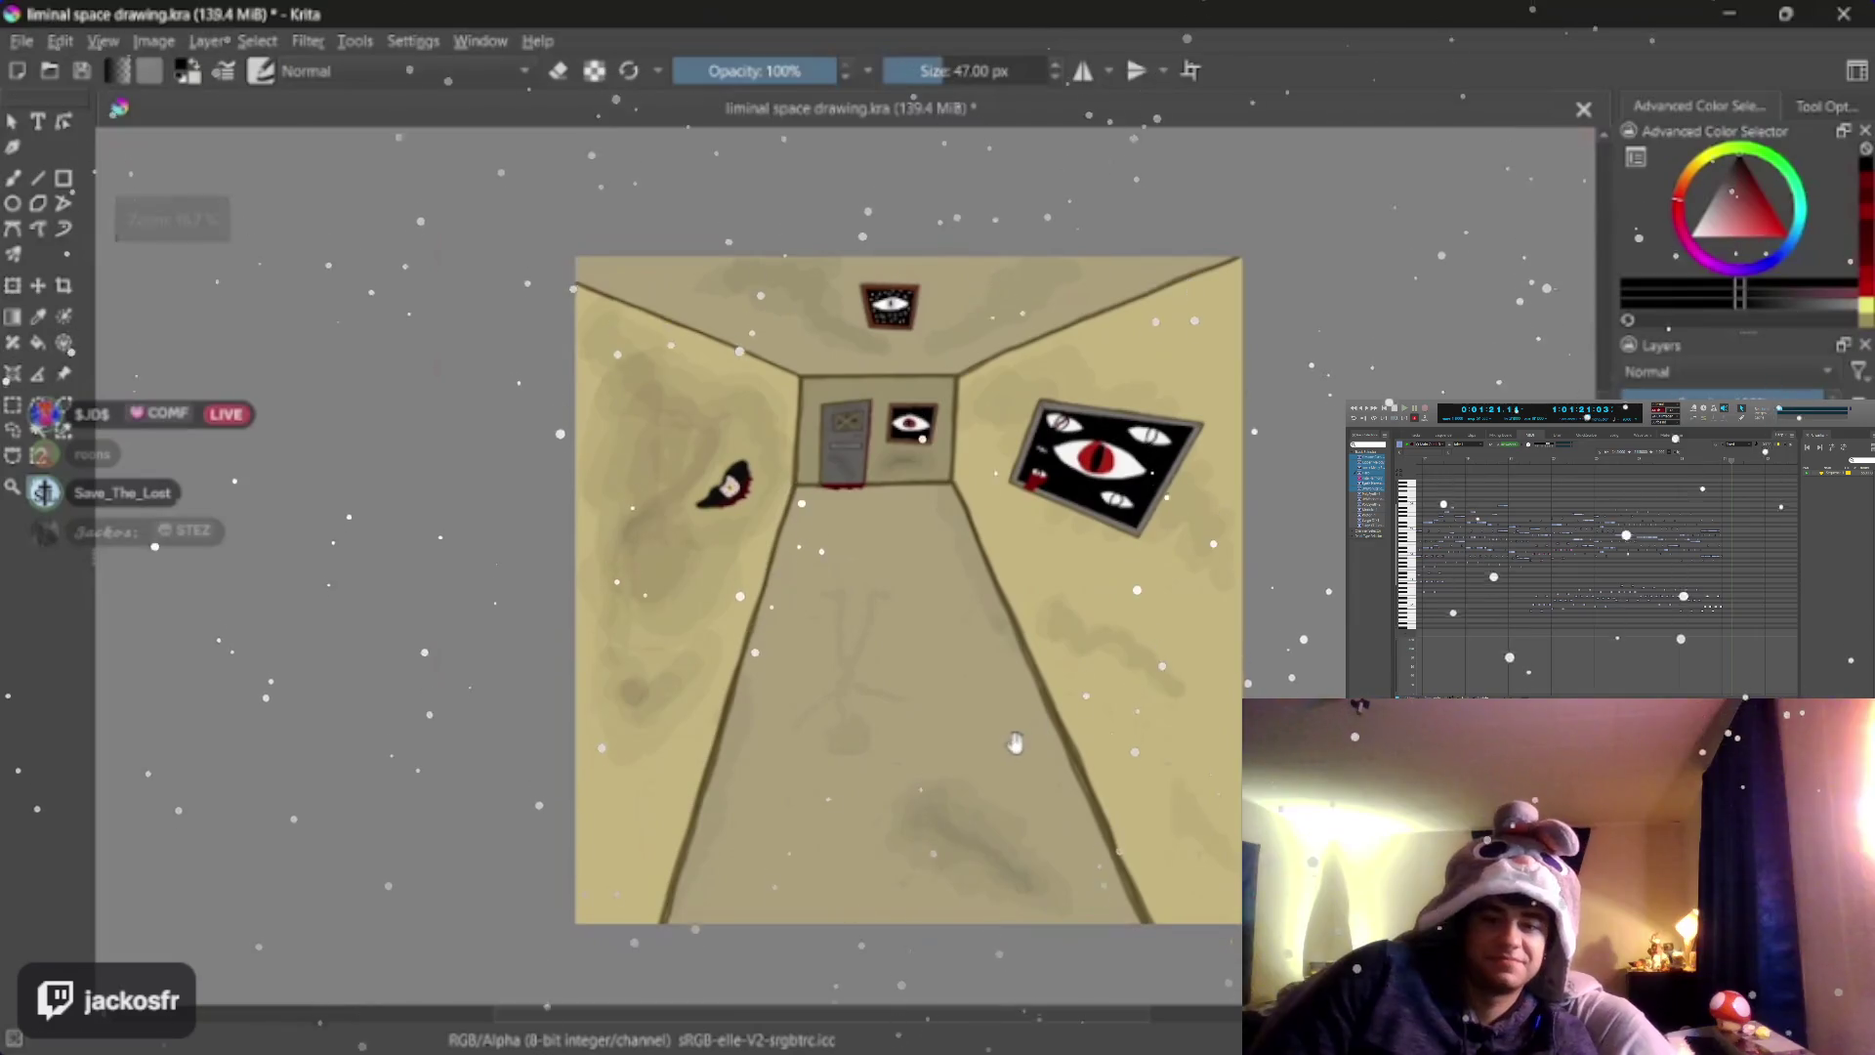
scroll(1022, 746, up, 1)
scroll(1022, 744, down, 1)
scroll(1023, 744, down, 1)
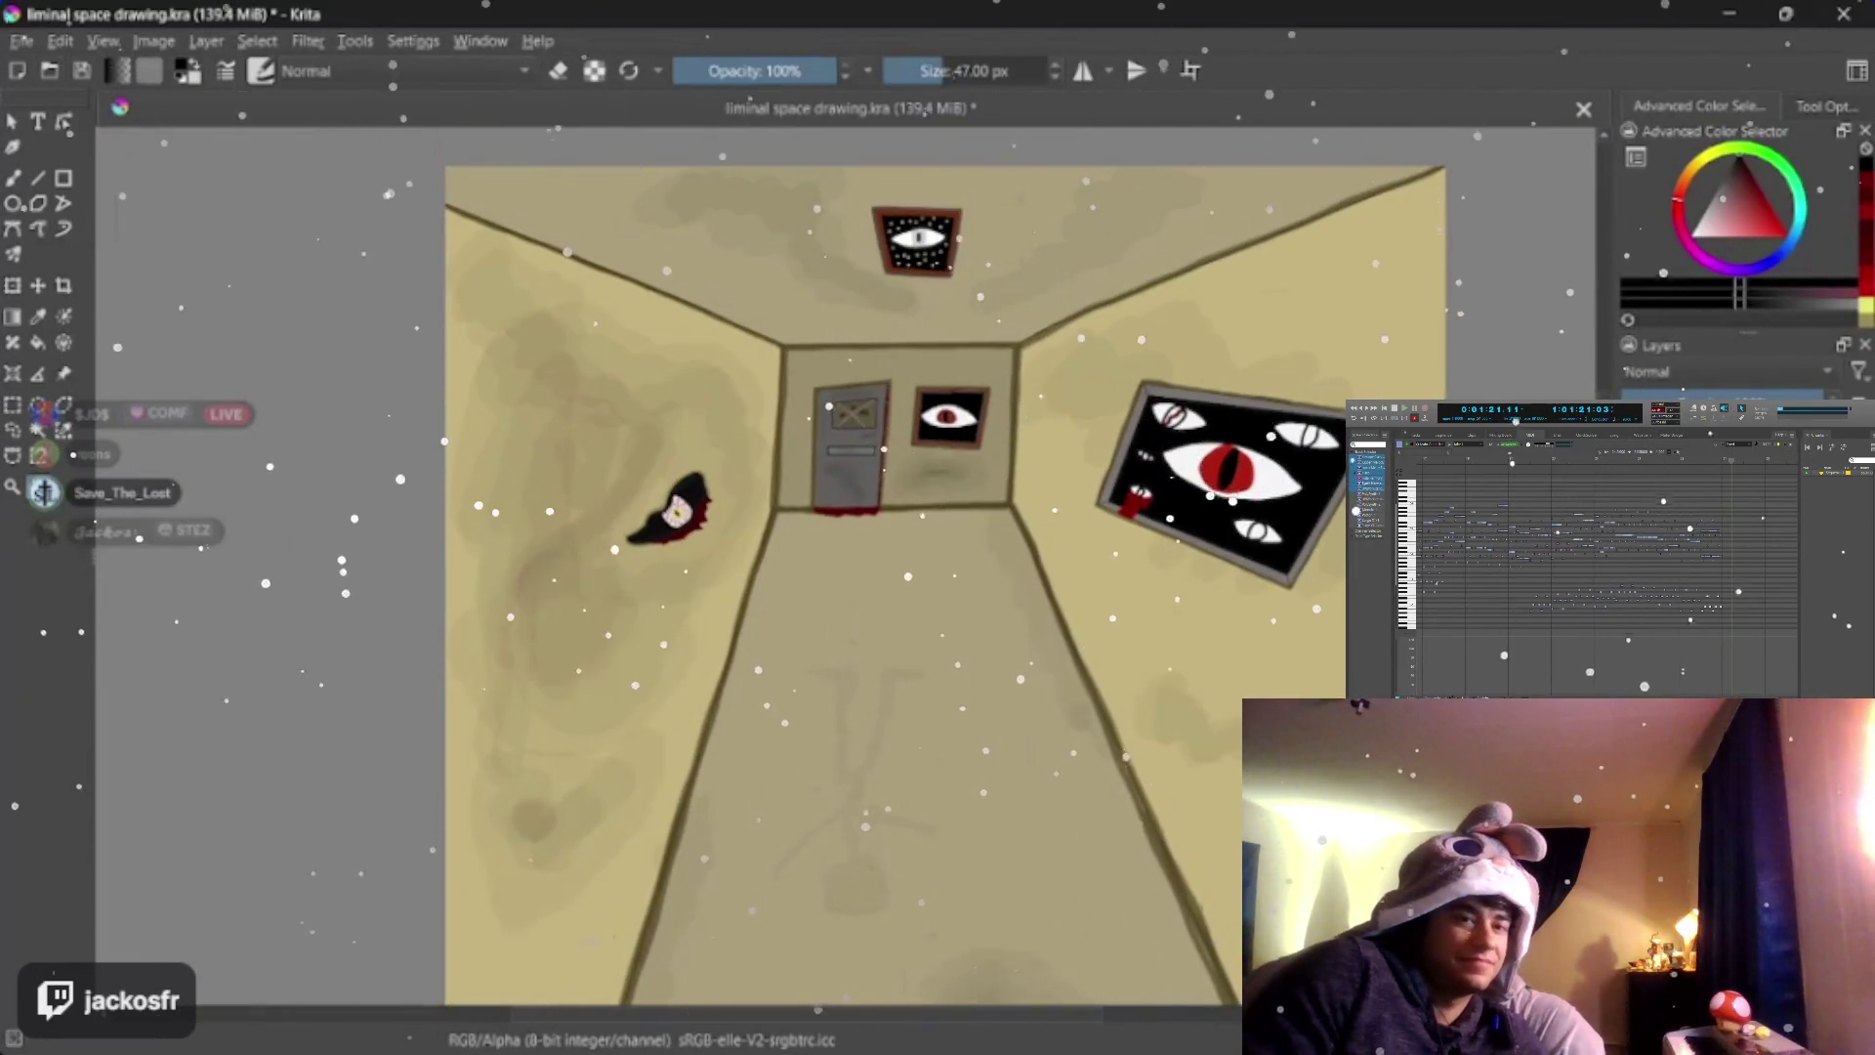
click(25, 41)
click(58, 151)
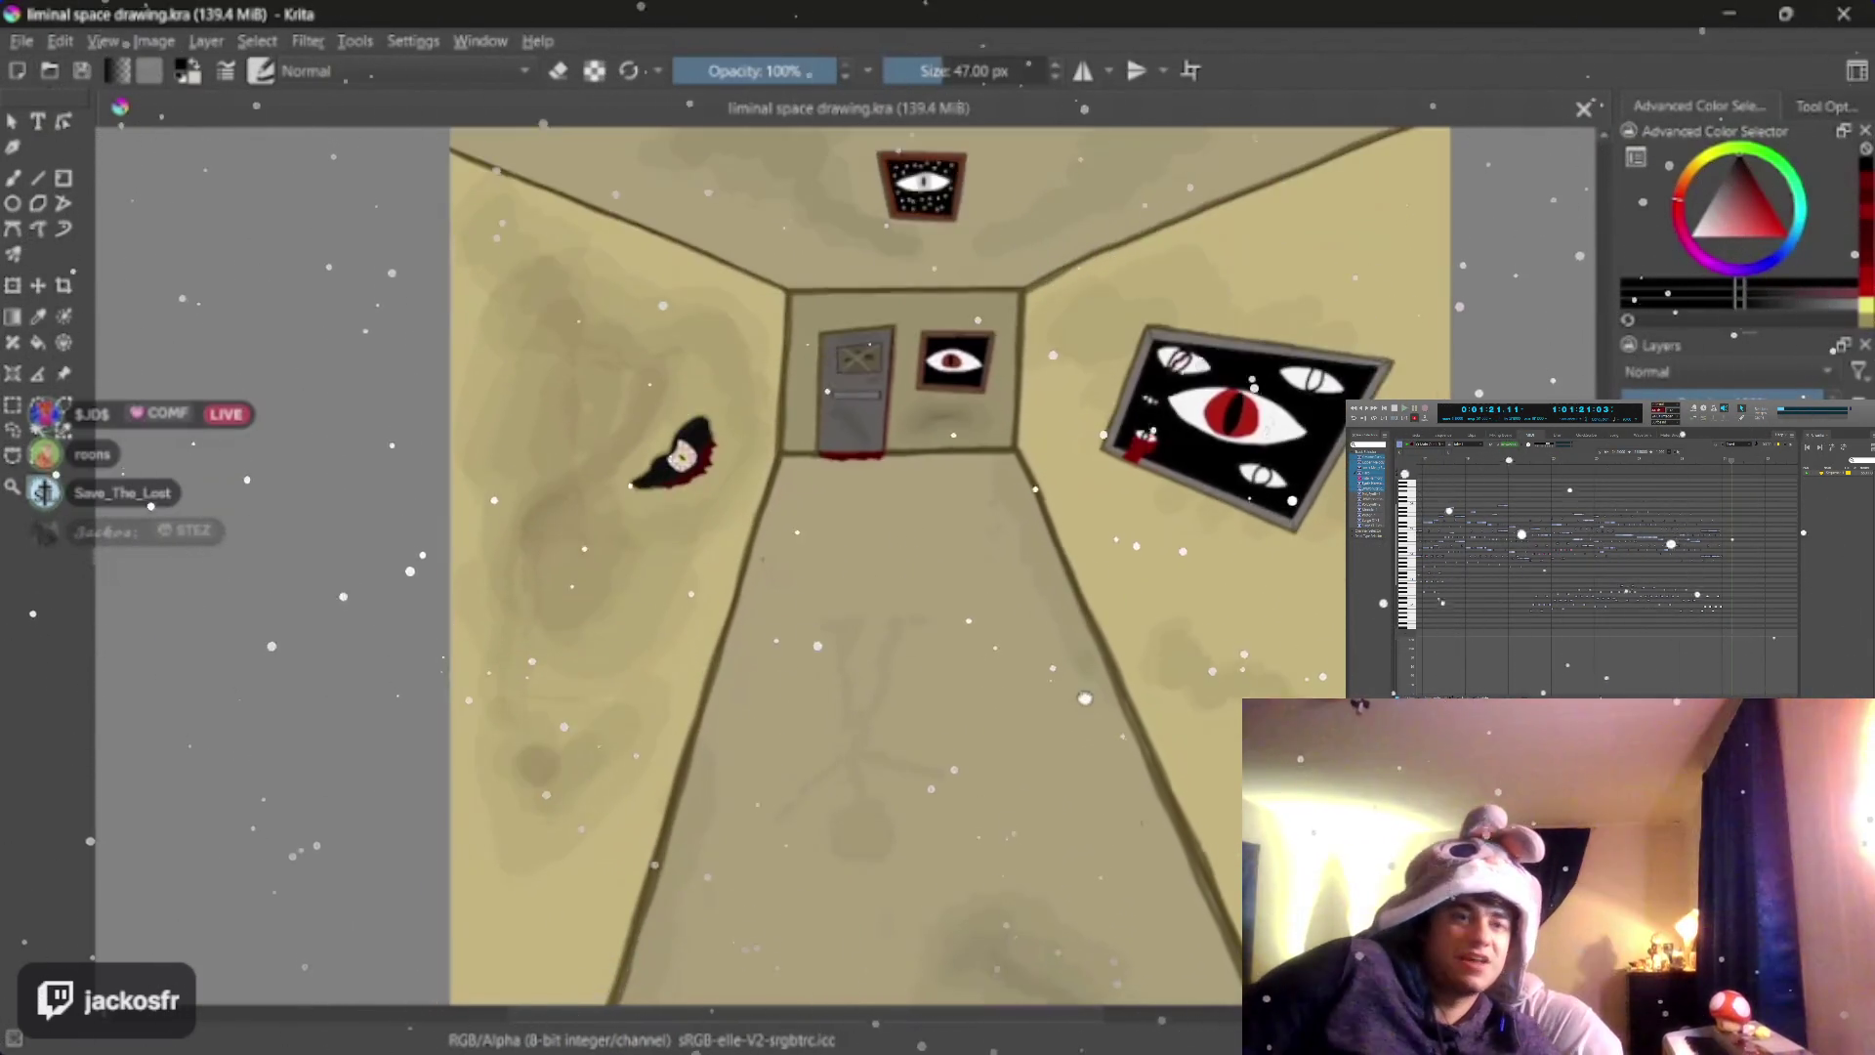
Pan the view up to inspect the floor below the door
drag(1160, 771, 1150, 730)
scroll(1132, 768, up, 1)
scroll(1132, 769, up, 1)
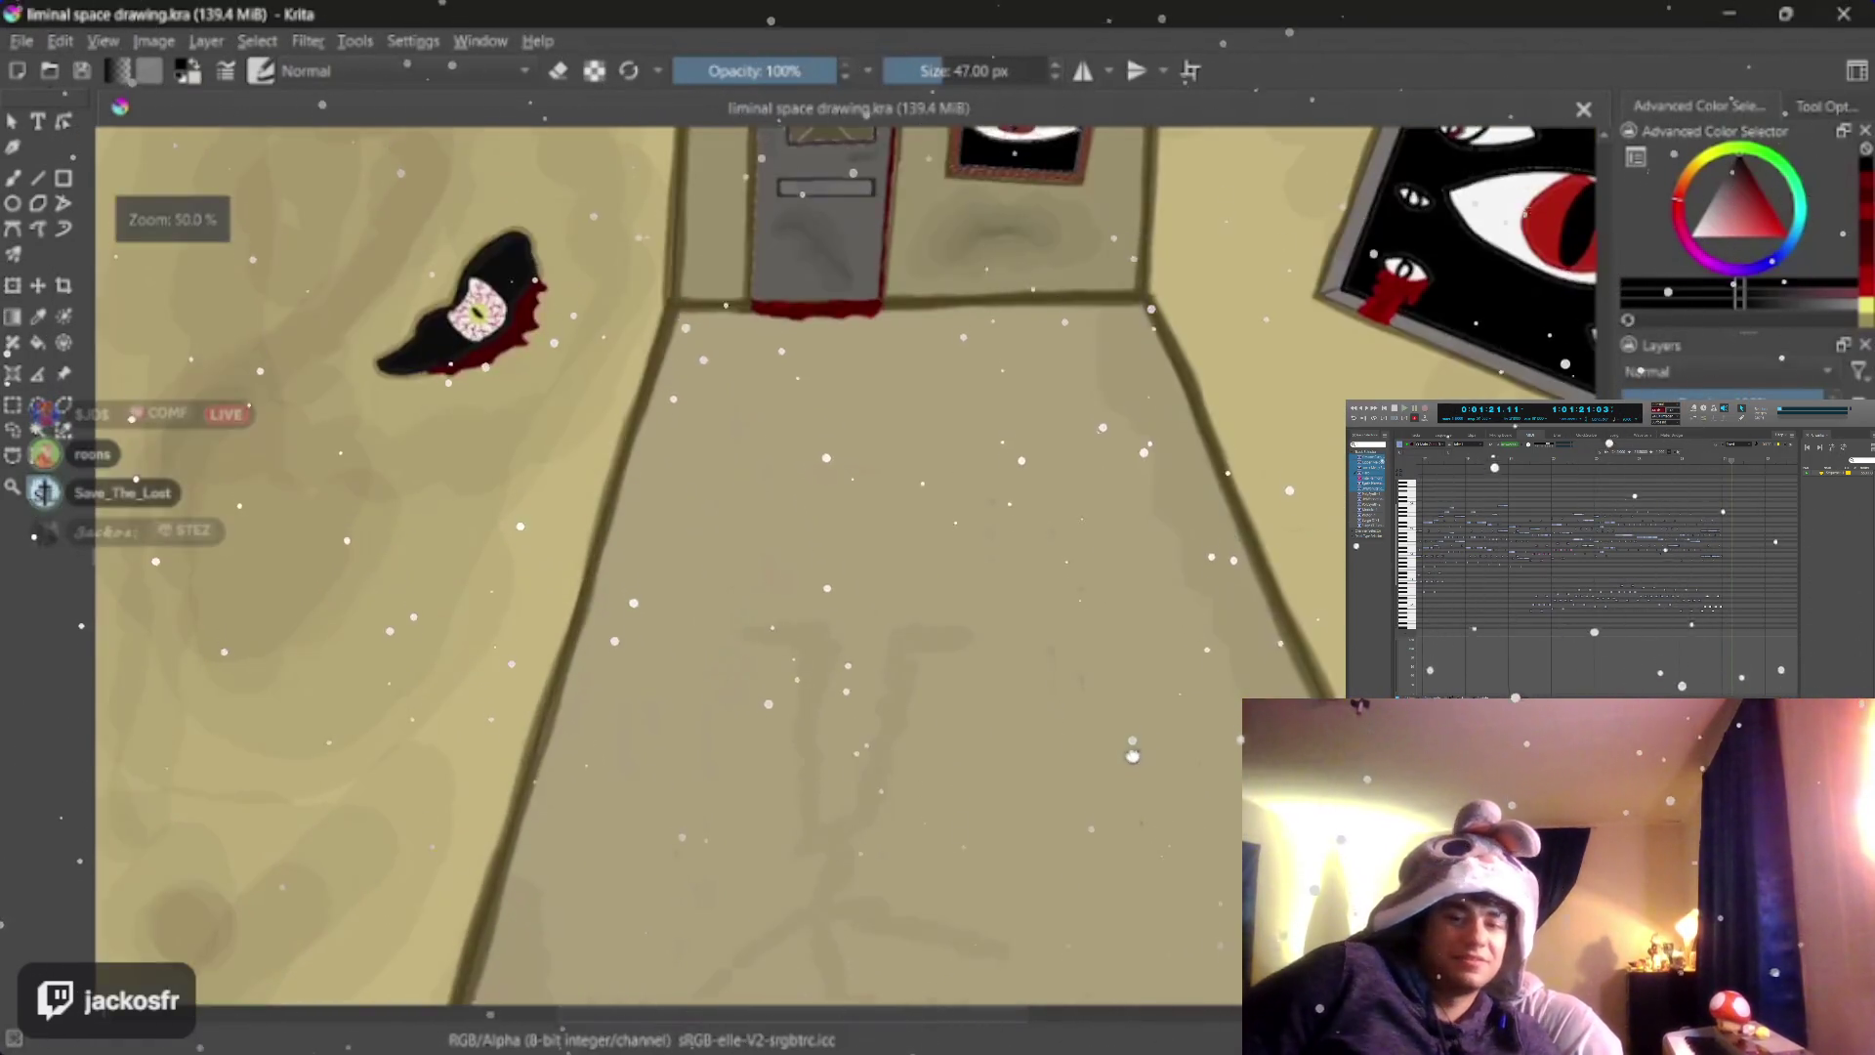
scroll(1144, 747, down, 3)
scroll(1149, 732, up, 1)
drag(1148, 732, 1156, 711)
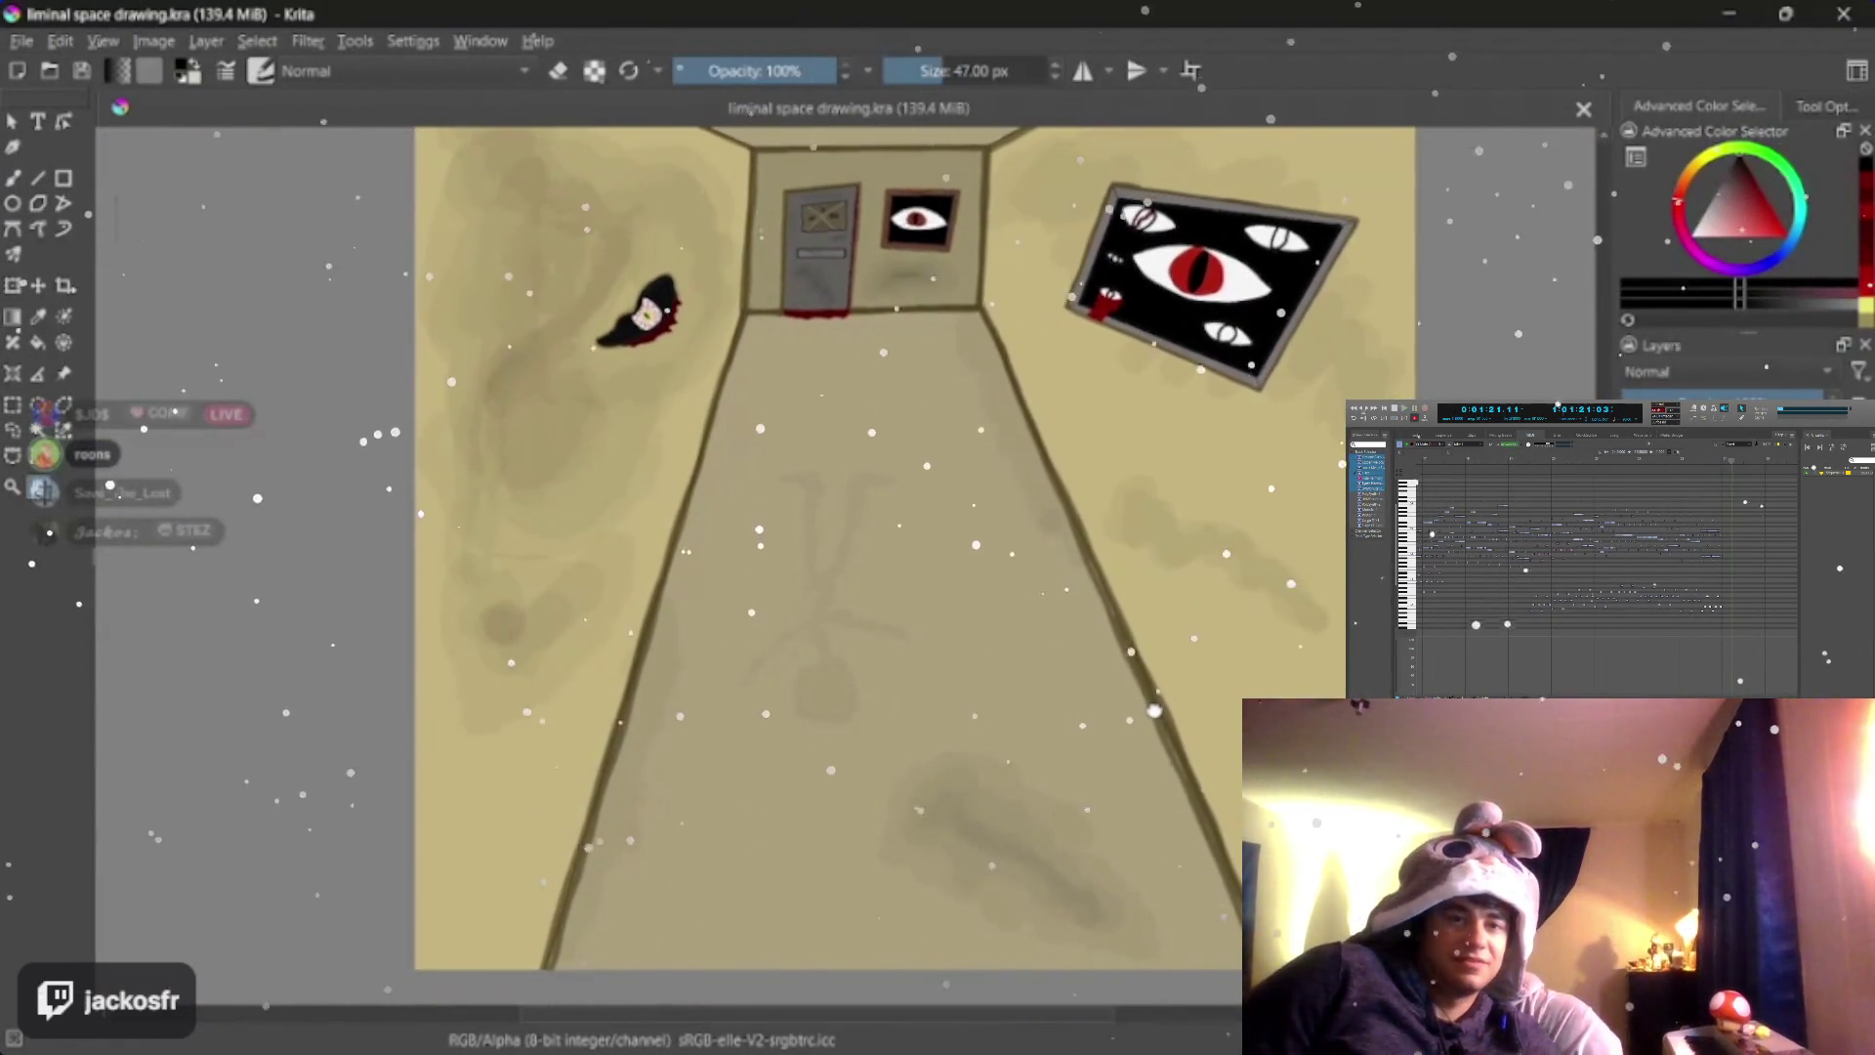
scroll(1155, 710, up, 1)
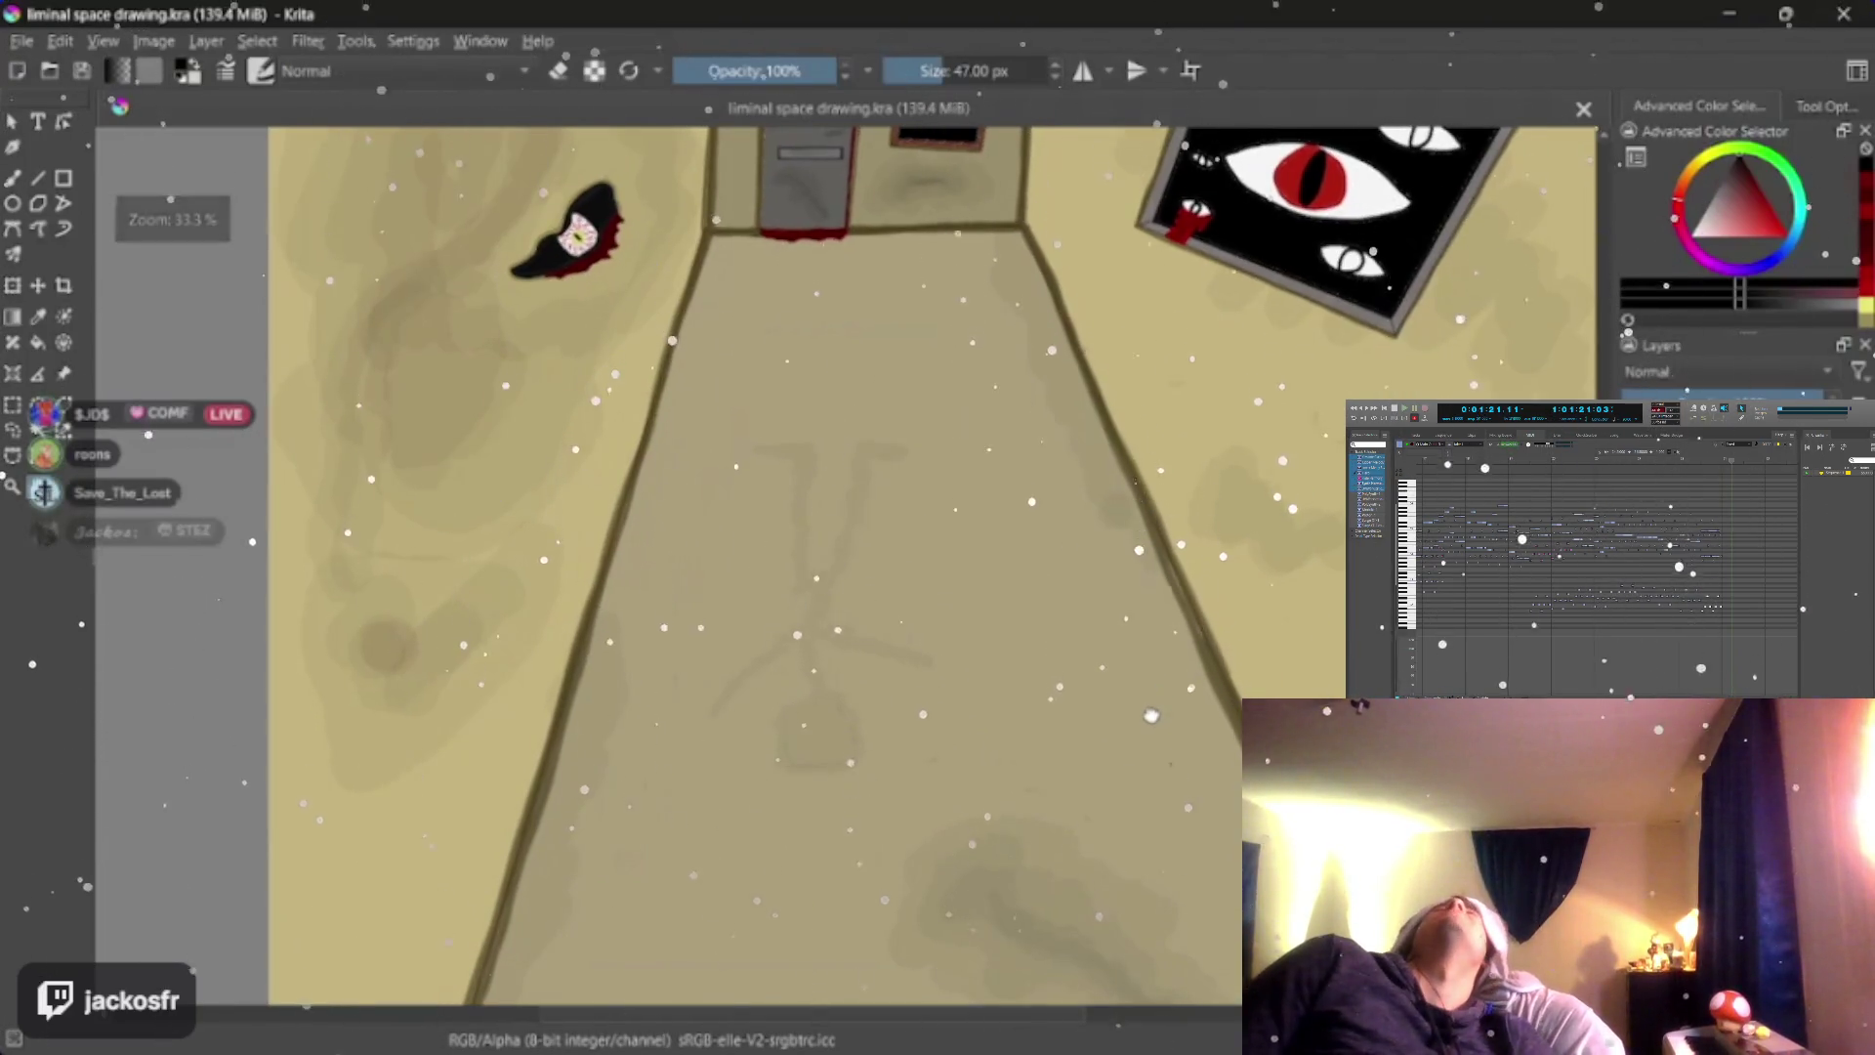
scroll(1128, 762, up, 1)
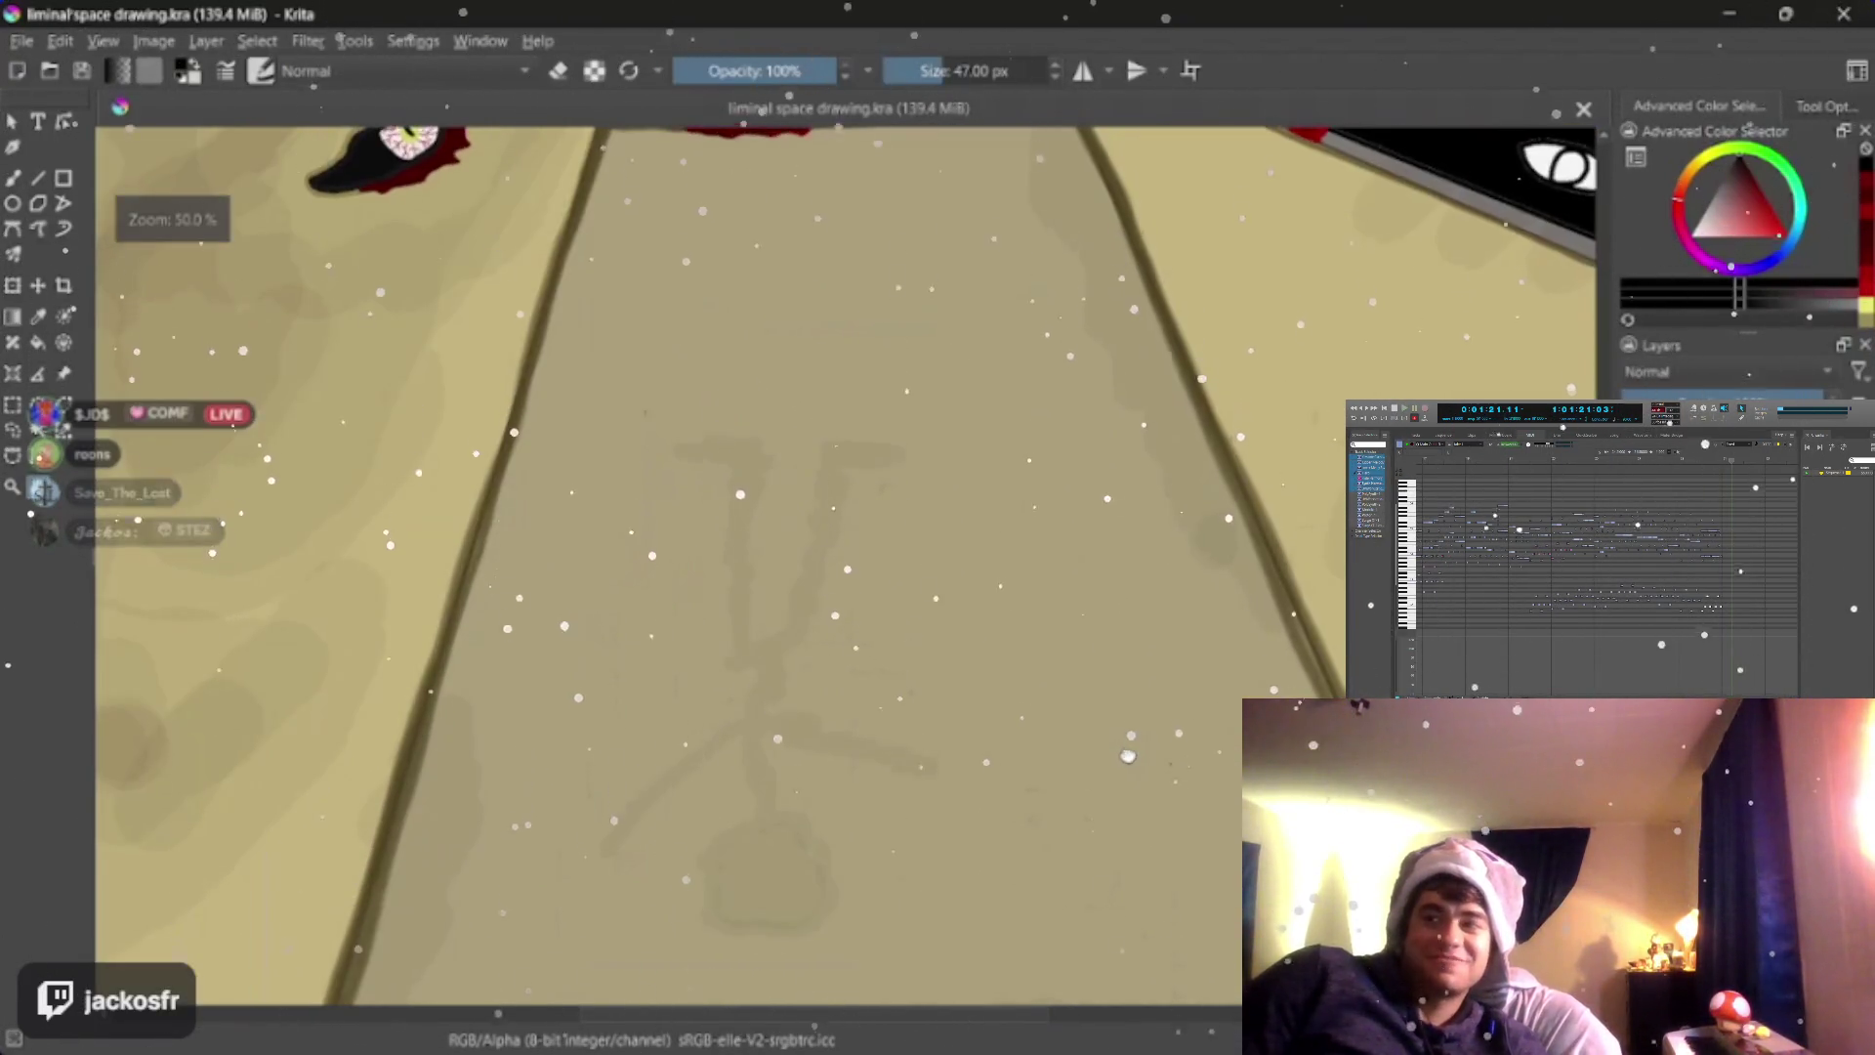
scroll(1114, 796, down, 1)
scroll(1108, 803, down, 1)
scroll(1102, 813, down, 1)
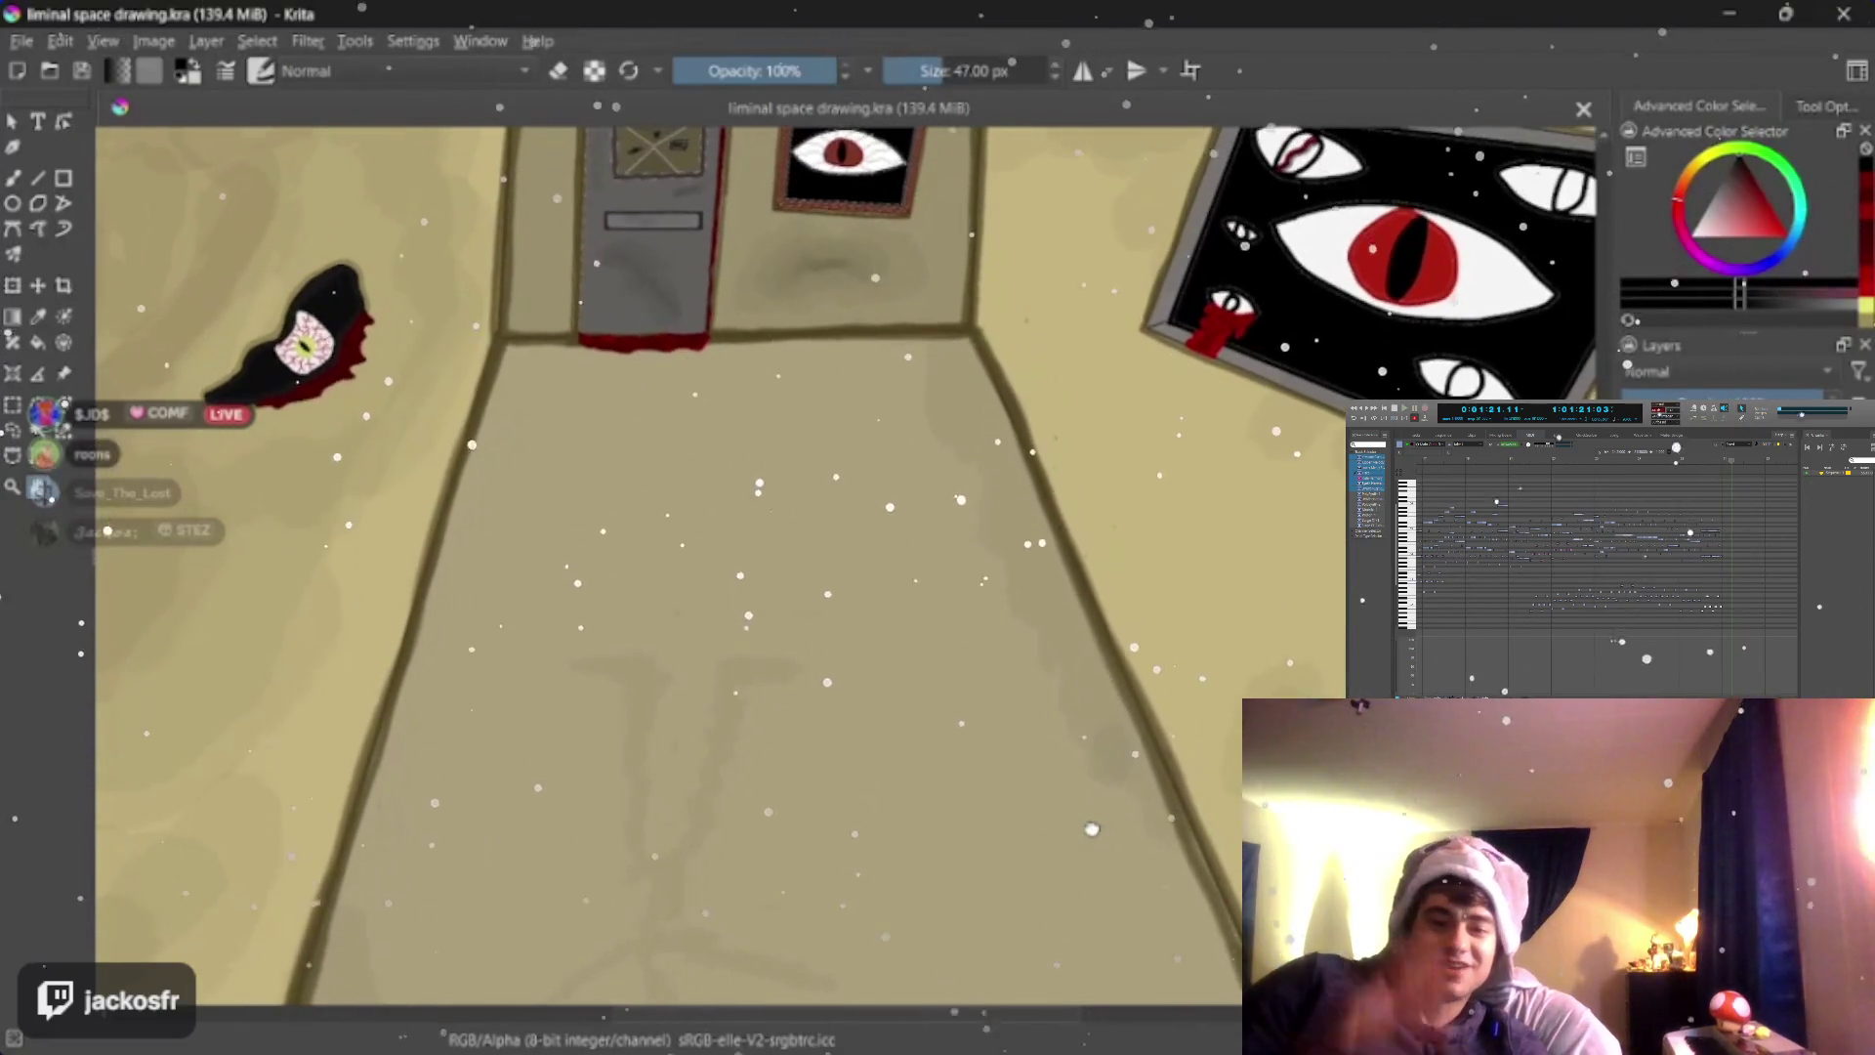
scroll(1091, 831, down, 1)
scroll(1092, 831, down, 2)
scroll(1054, 820, up, 1)
scroll(1011, 805, up, 1)
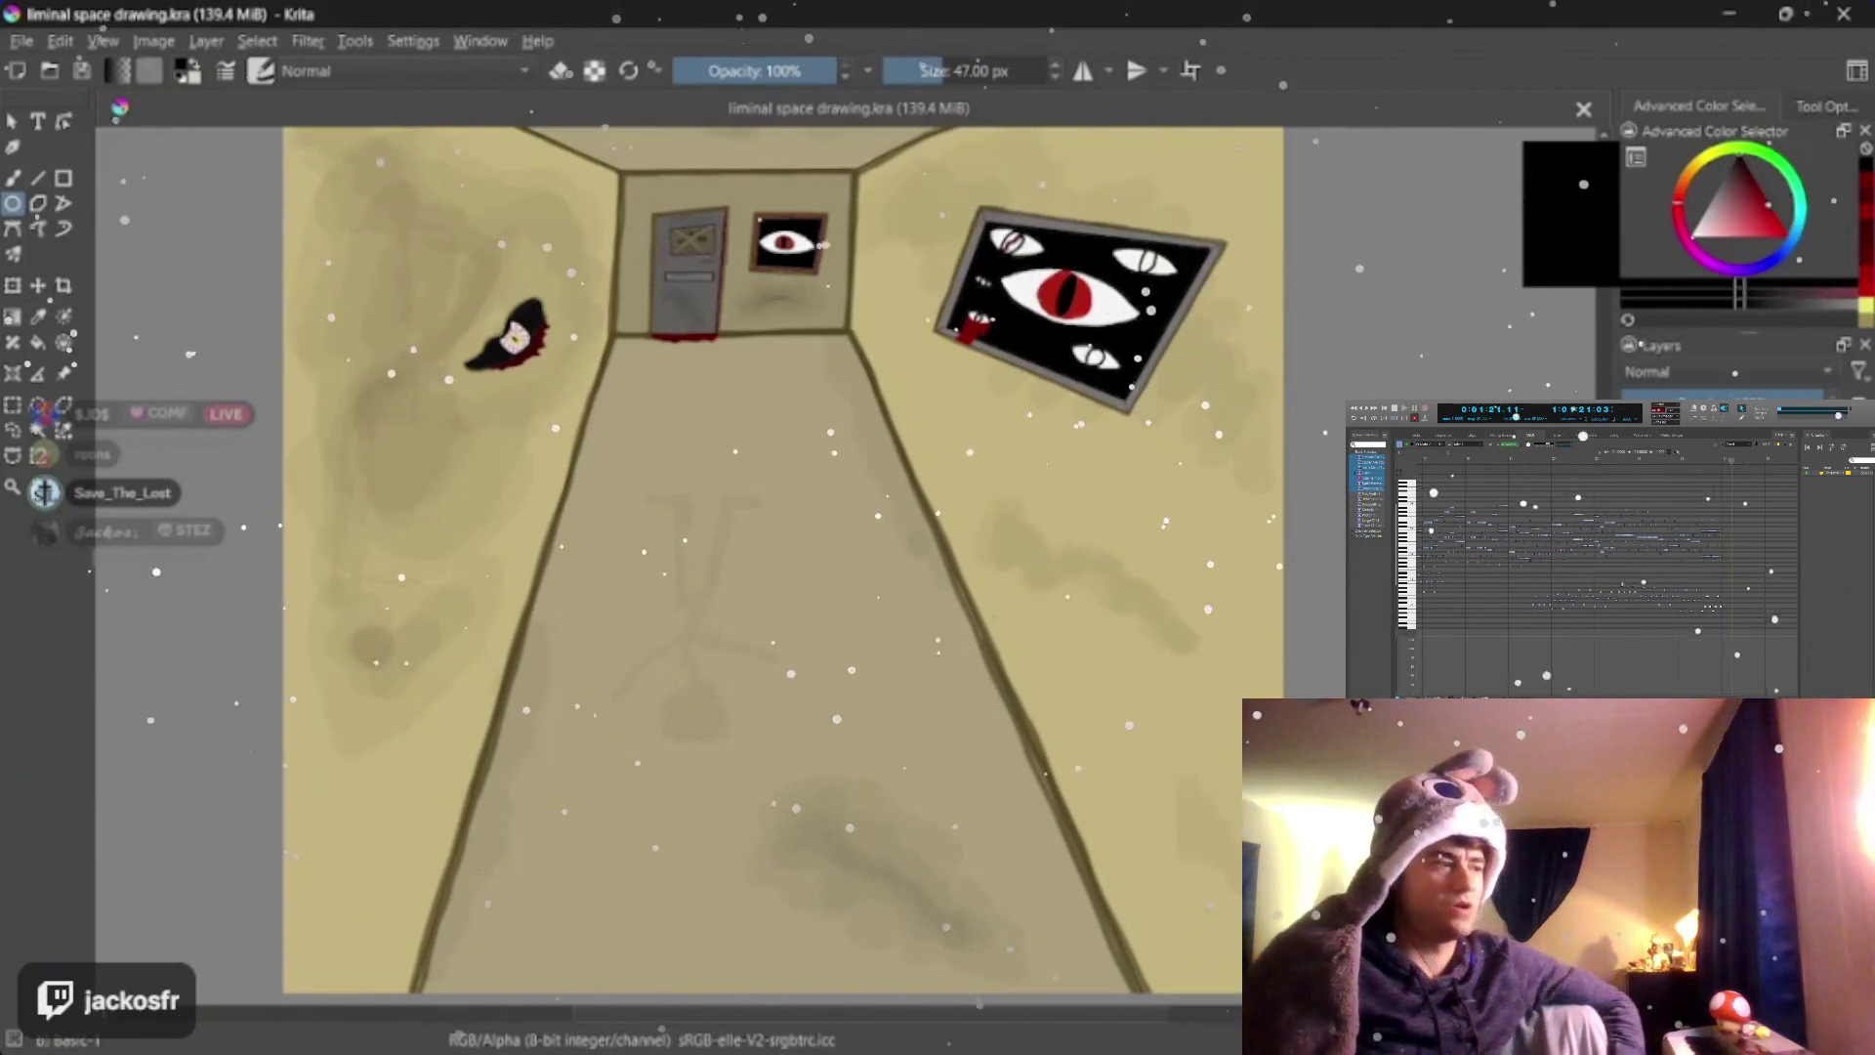
Draw a red ring on the corridor floor with a slightly larger brush
click(1776, 225)
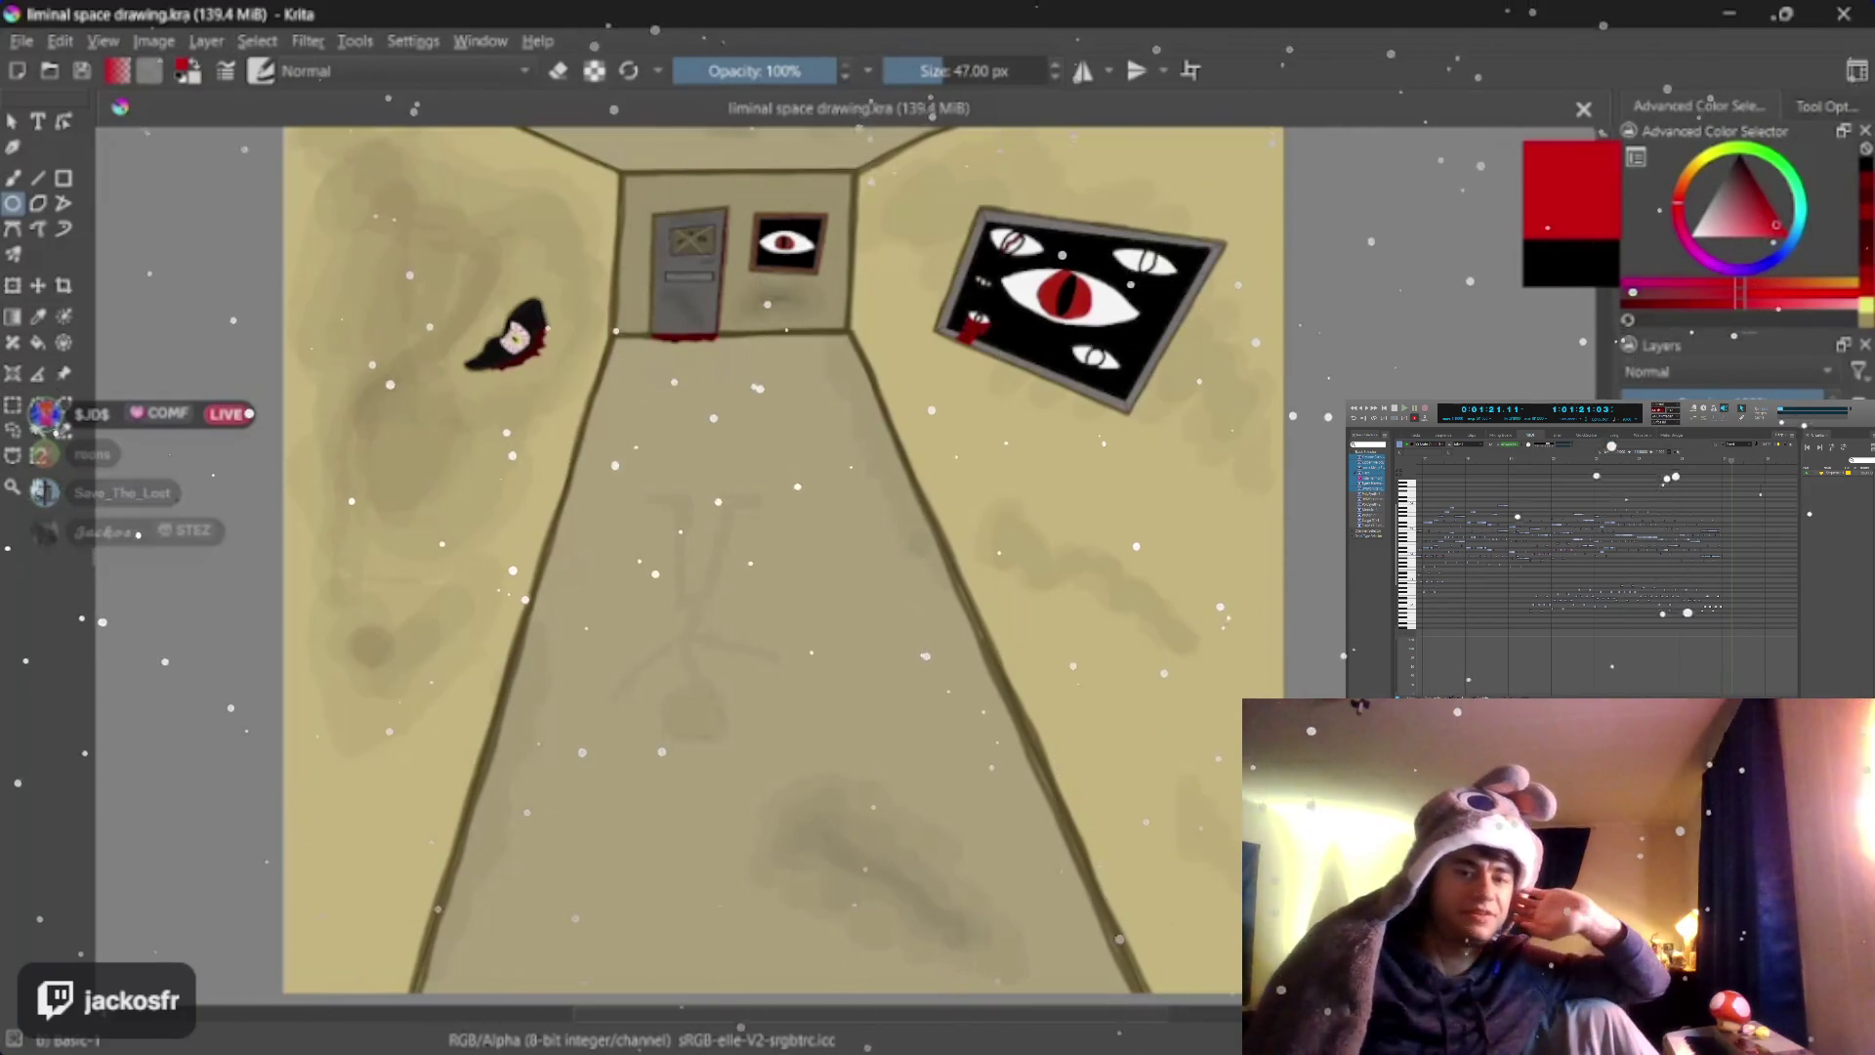
key(bracketright)
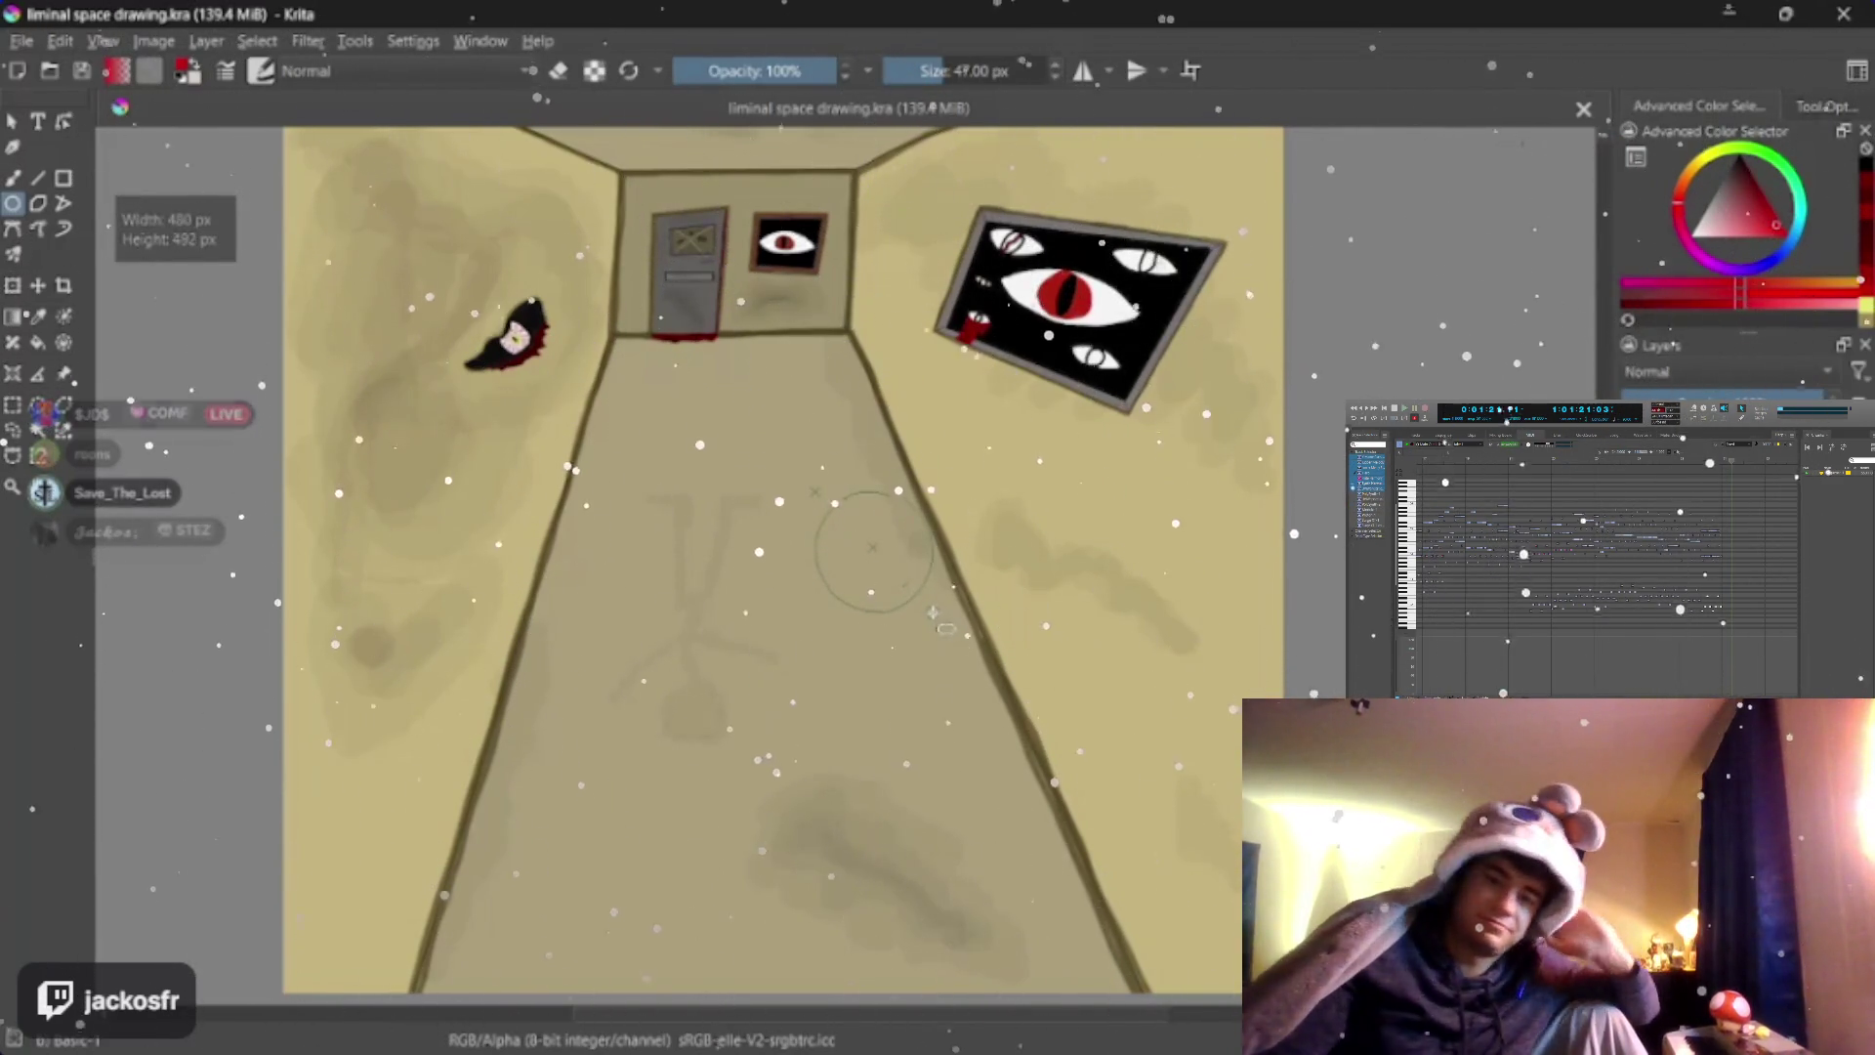
drag(943, 628, 950, 601)
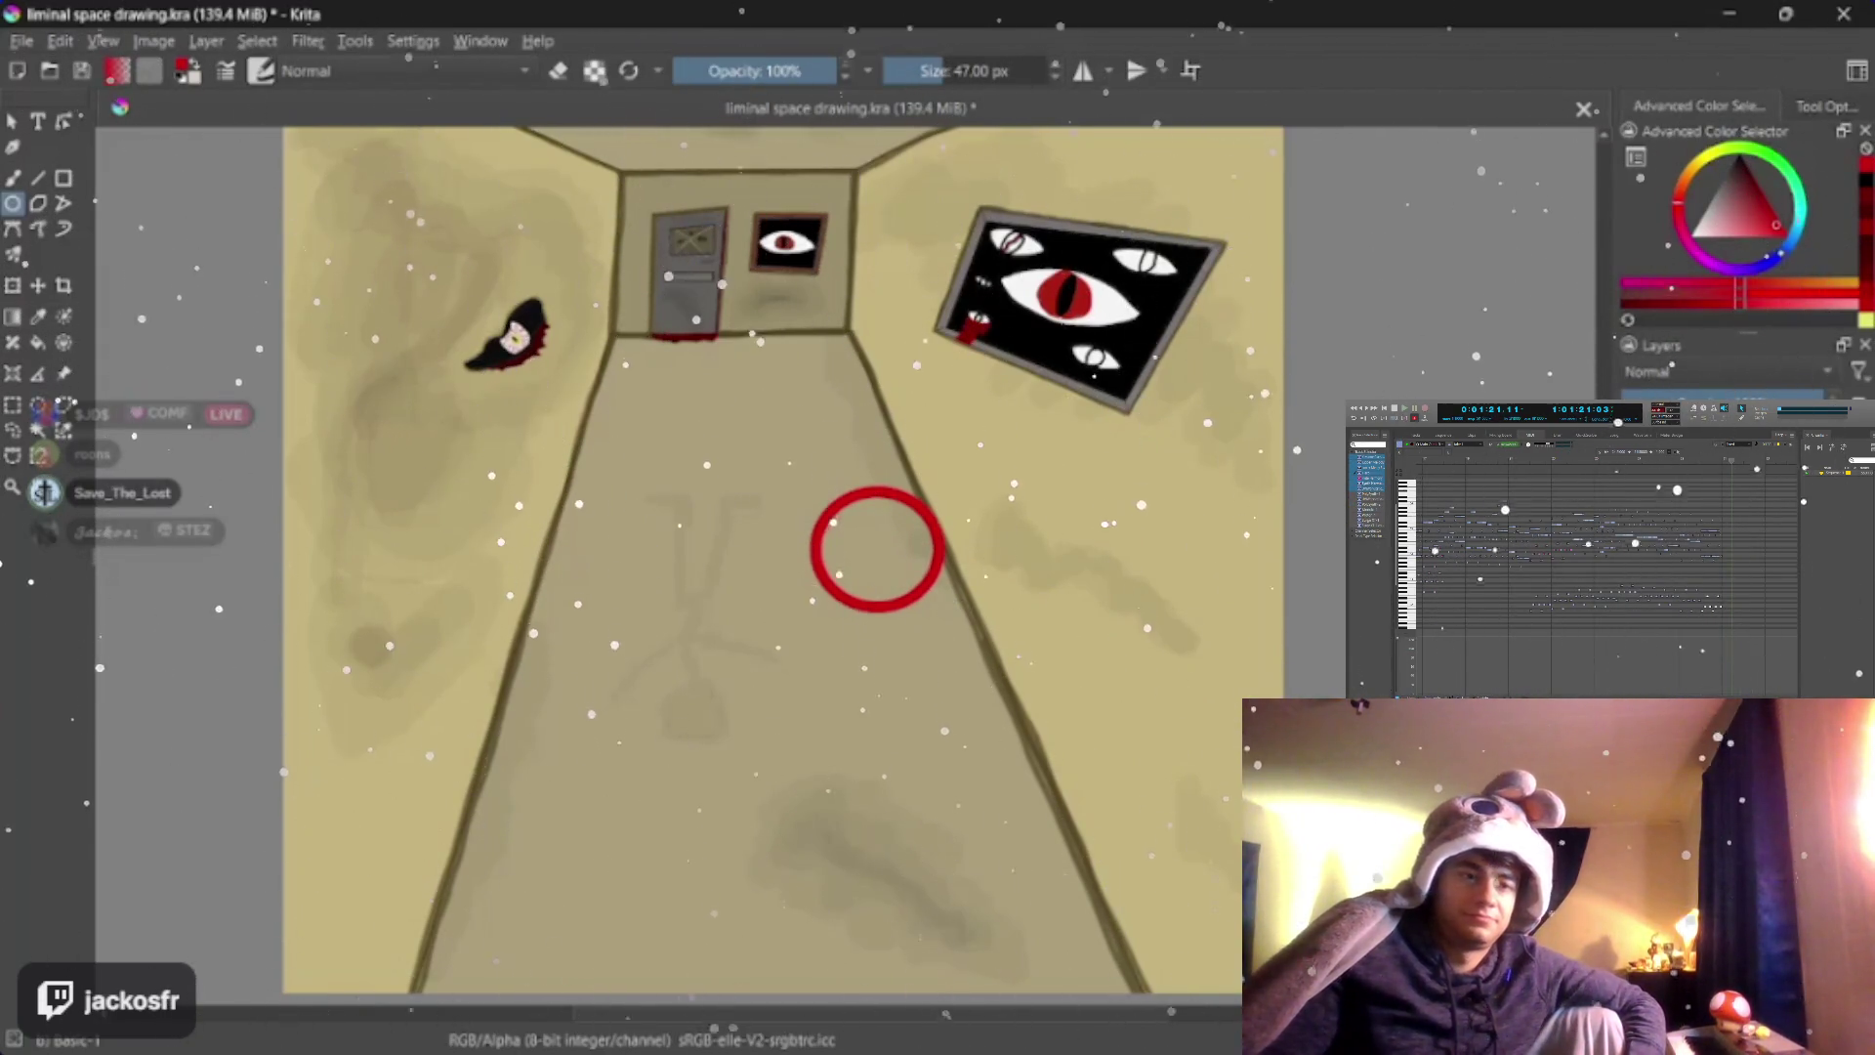
Switch to blue and mark an elliptical area just in front of the far door
key(x)
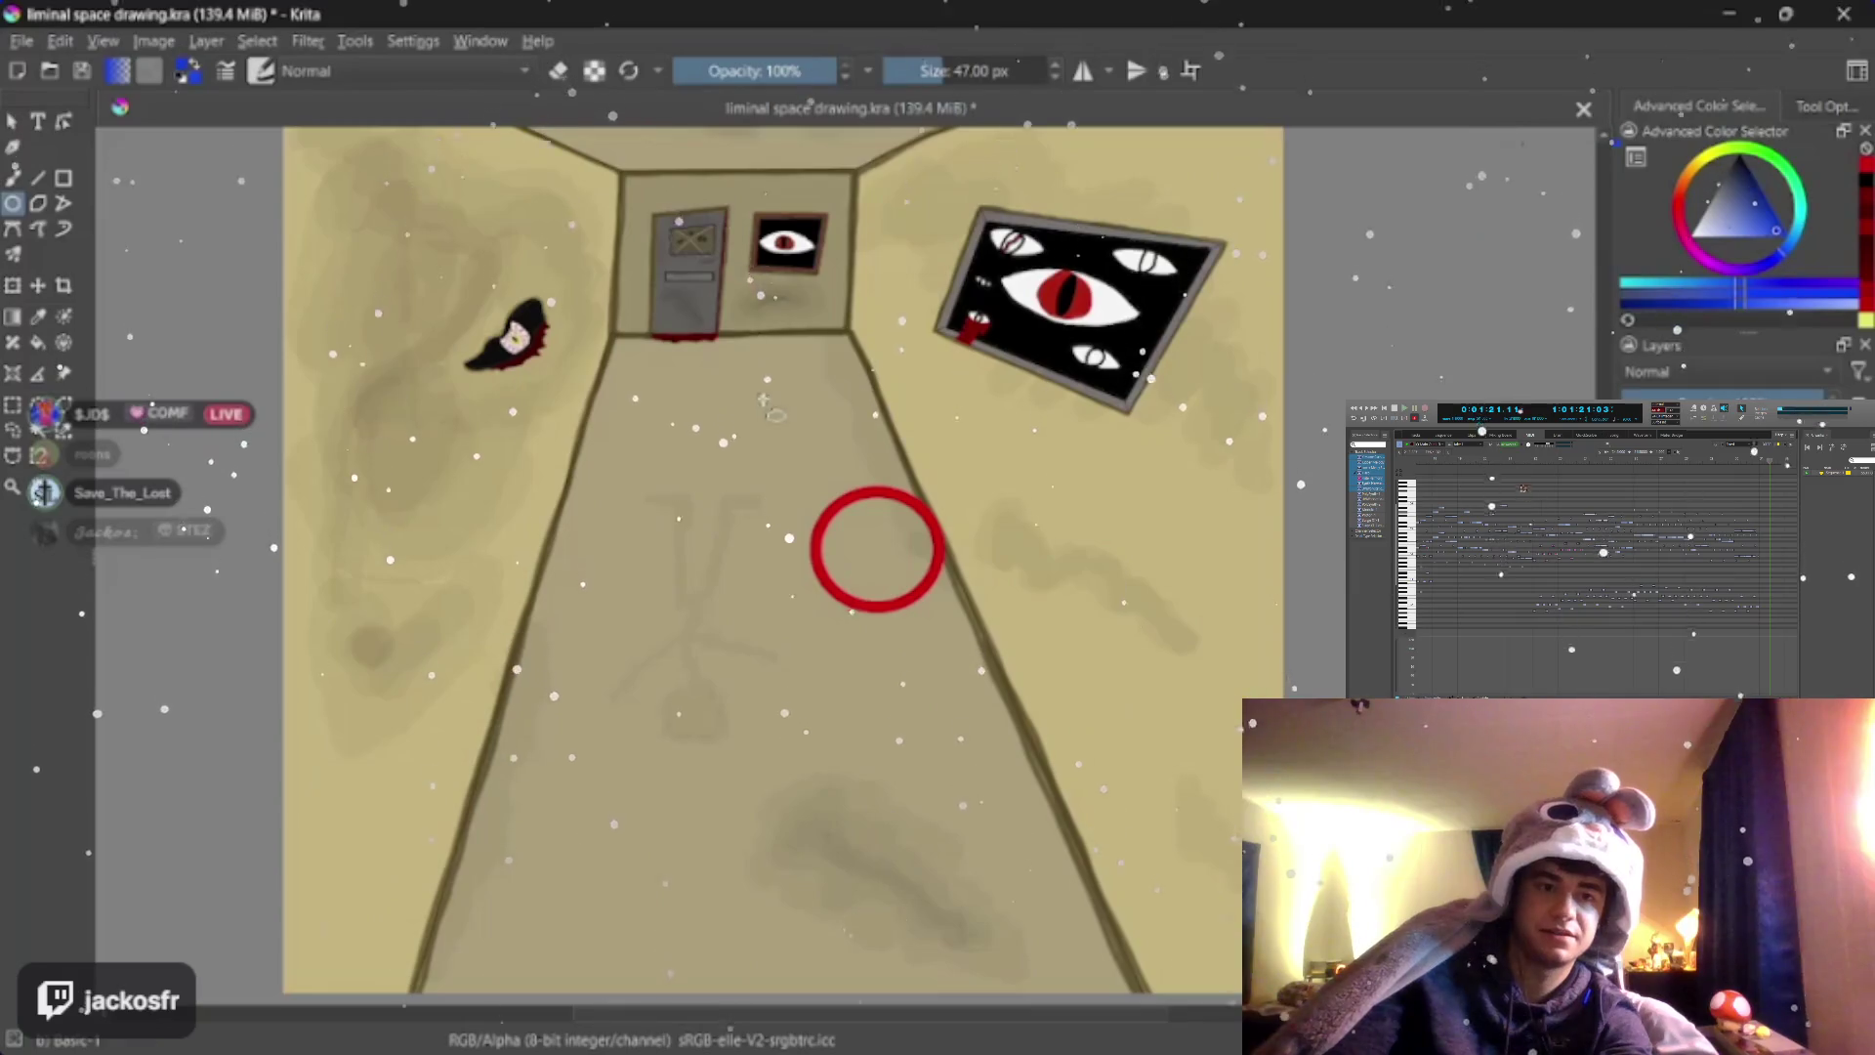
mouse_move(811, 361)
mouse_down()
mouse_move(849, 403)
mouse_move(842, 389)
mouse_up()
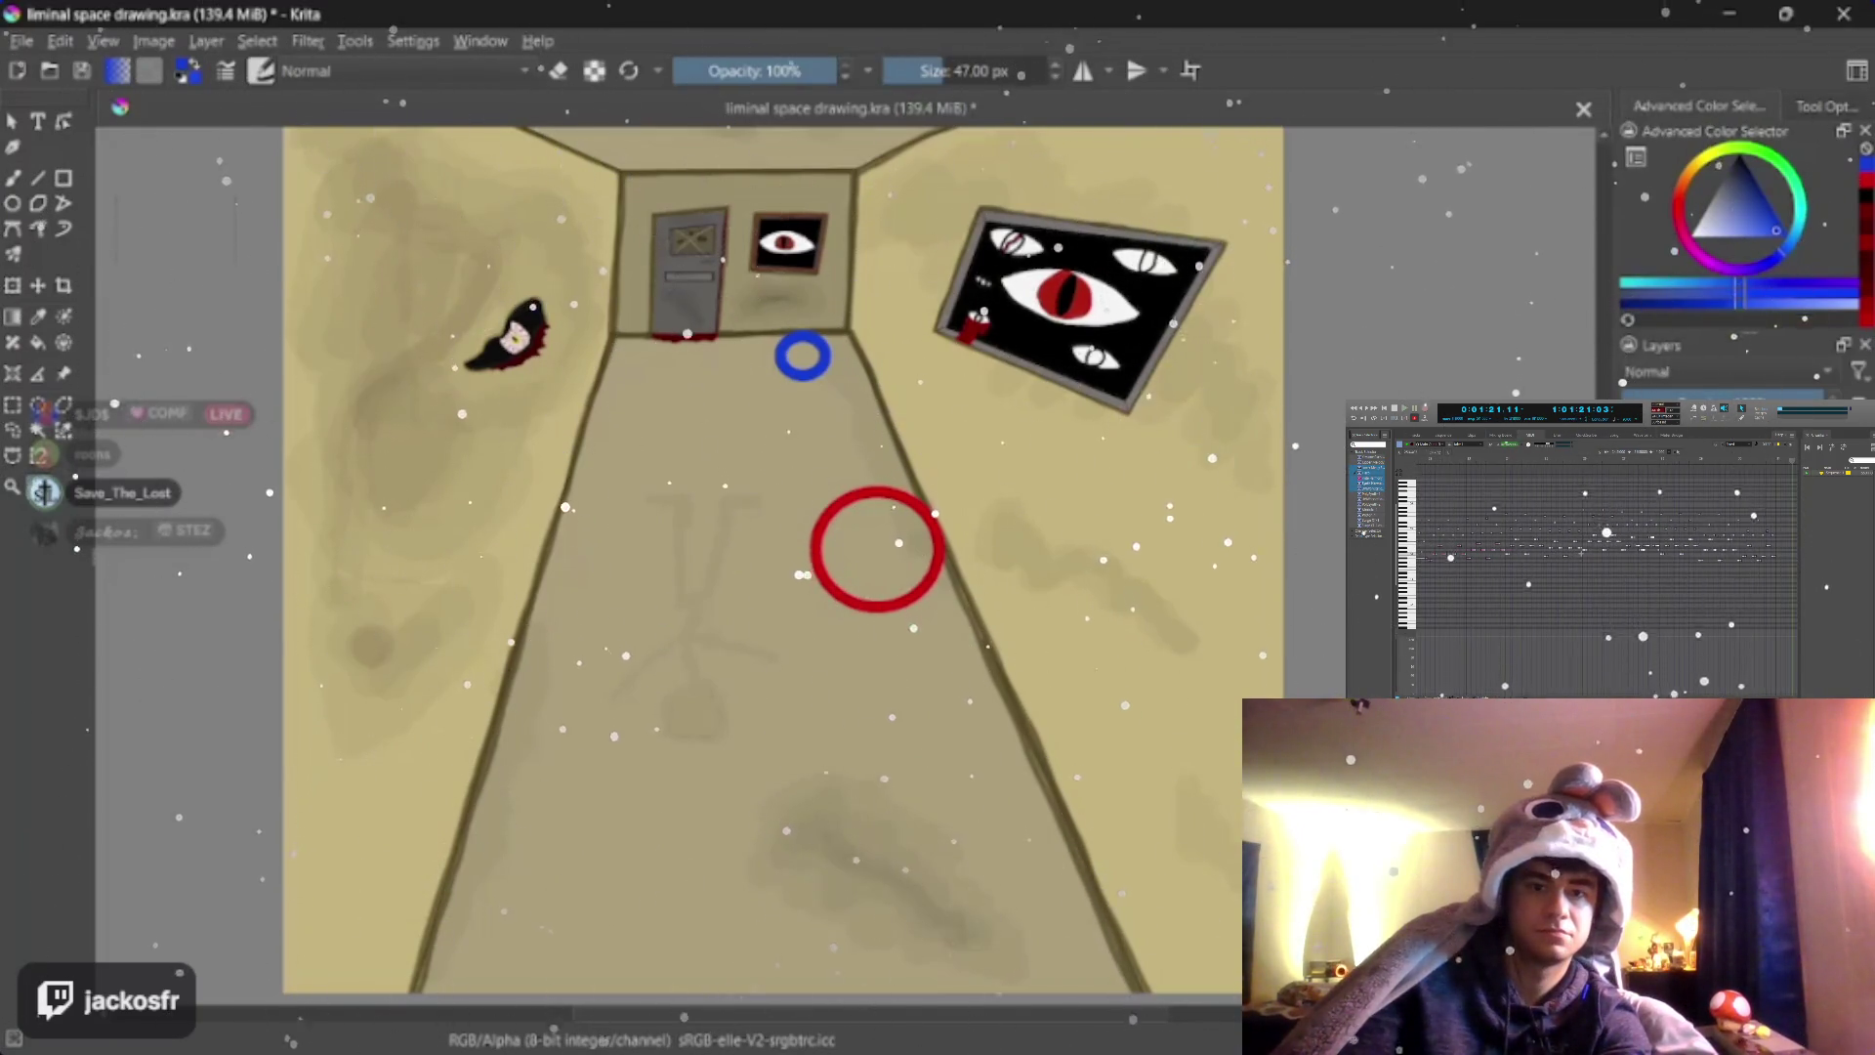
scroll(886, 294, up, 3)
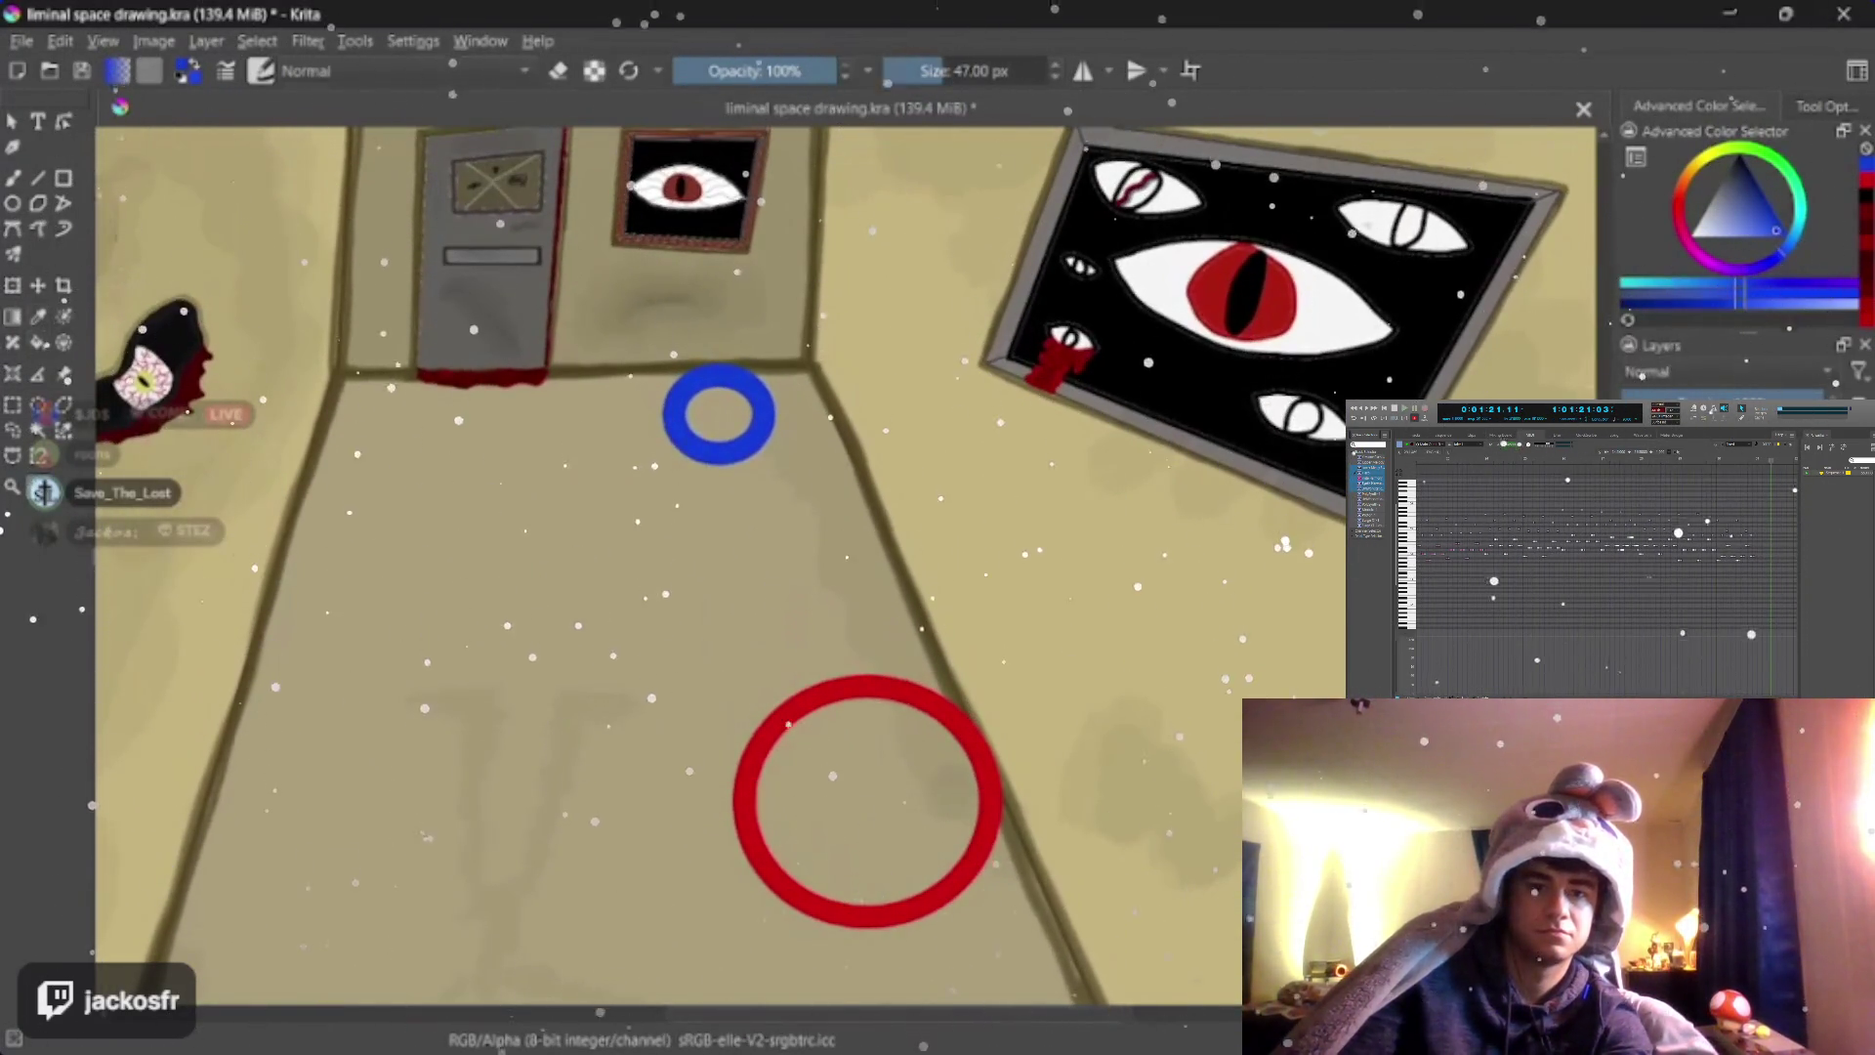
Fill the blue ring's centre and softly shade its interior at low opacity
key(f)
click(719, 415)
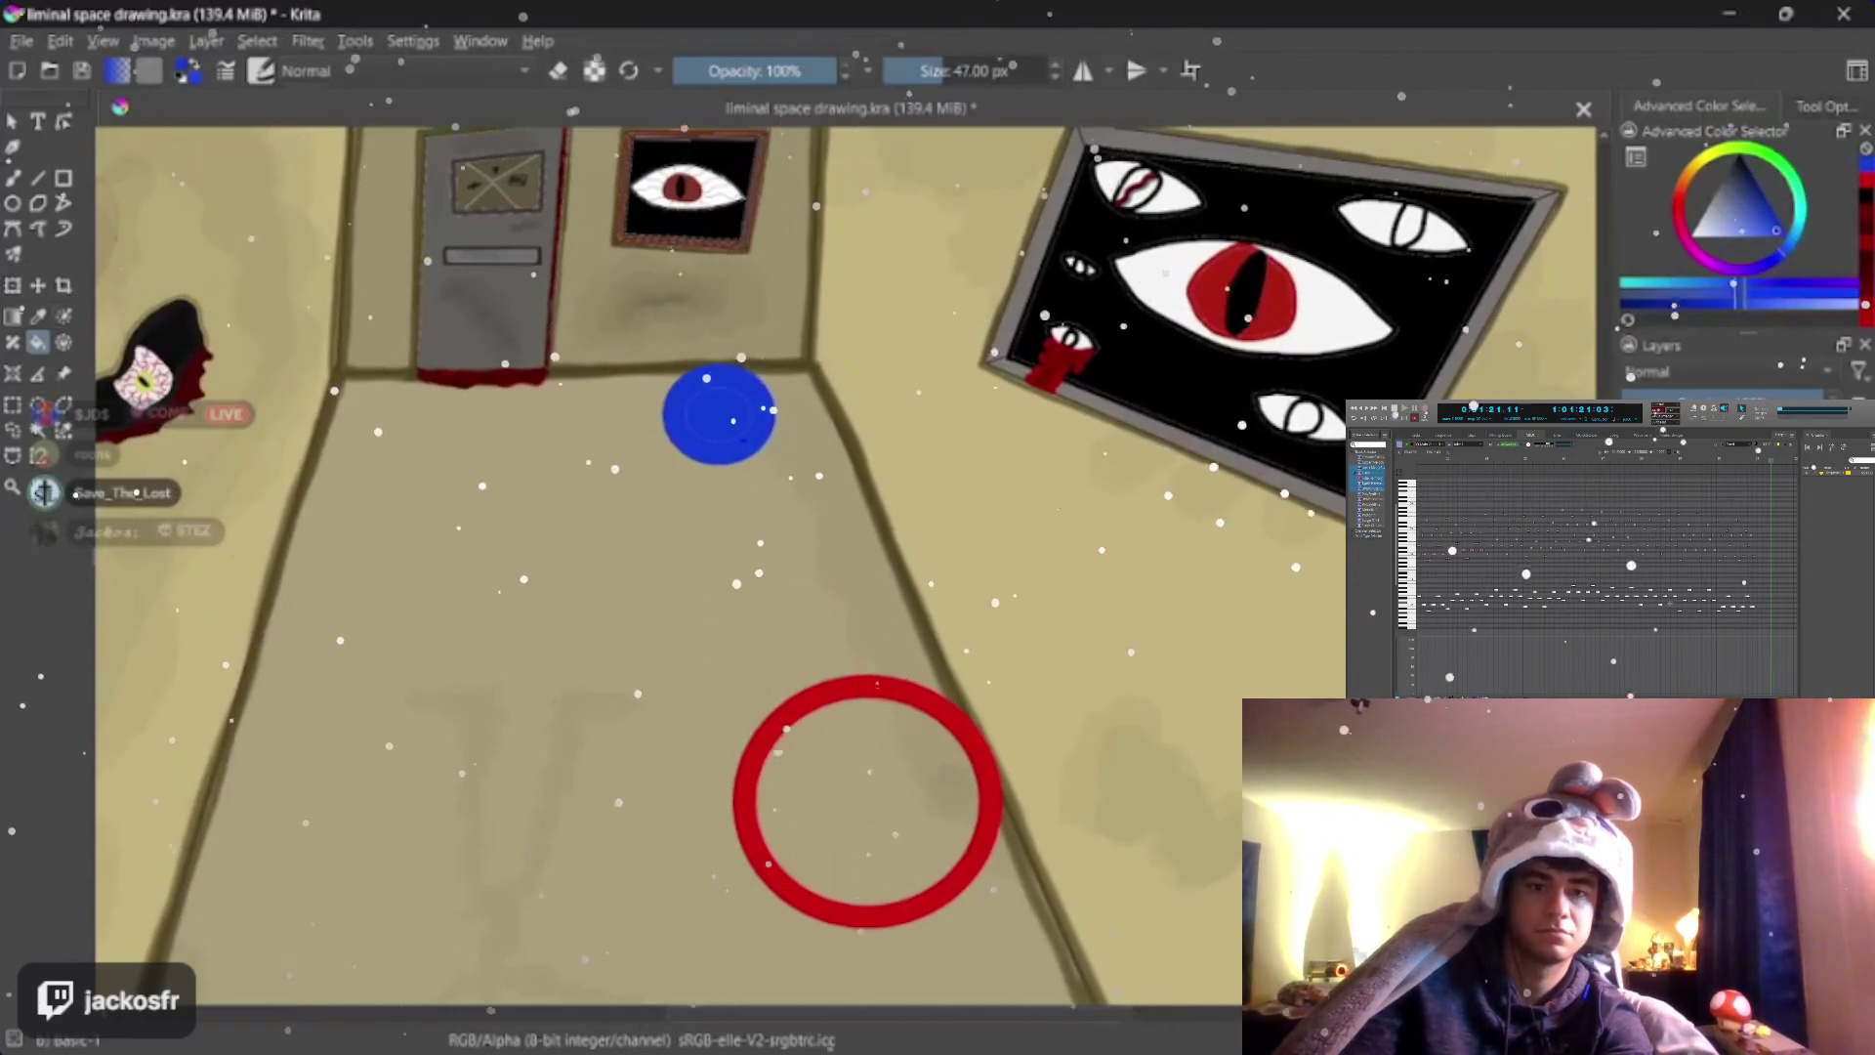
key(b)
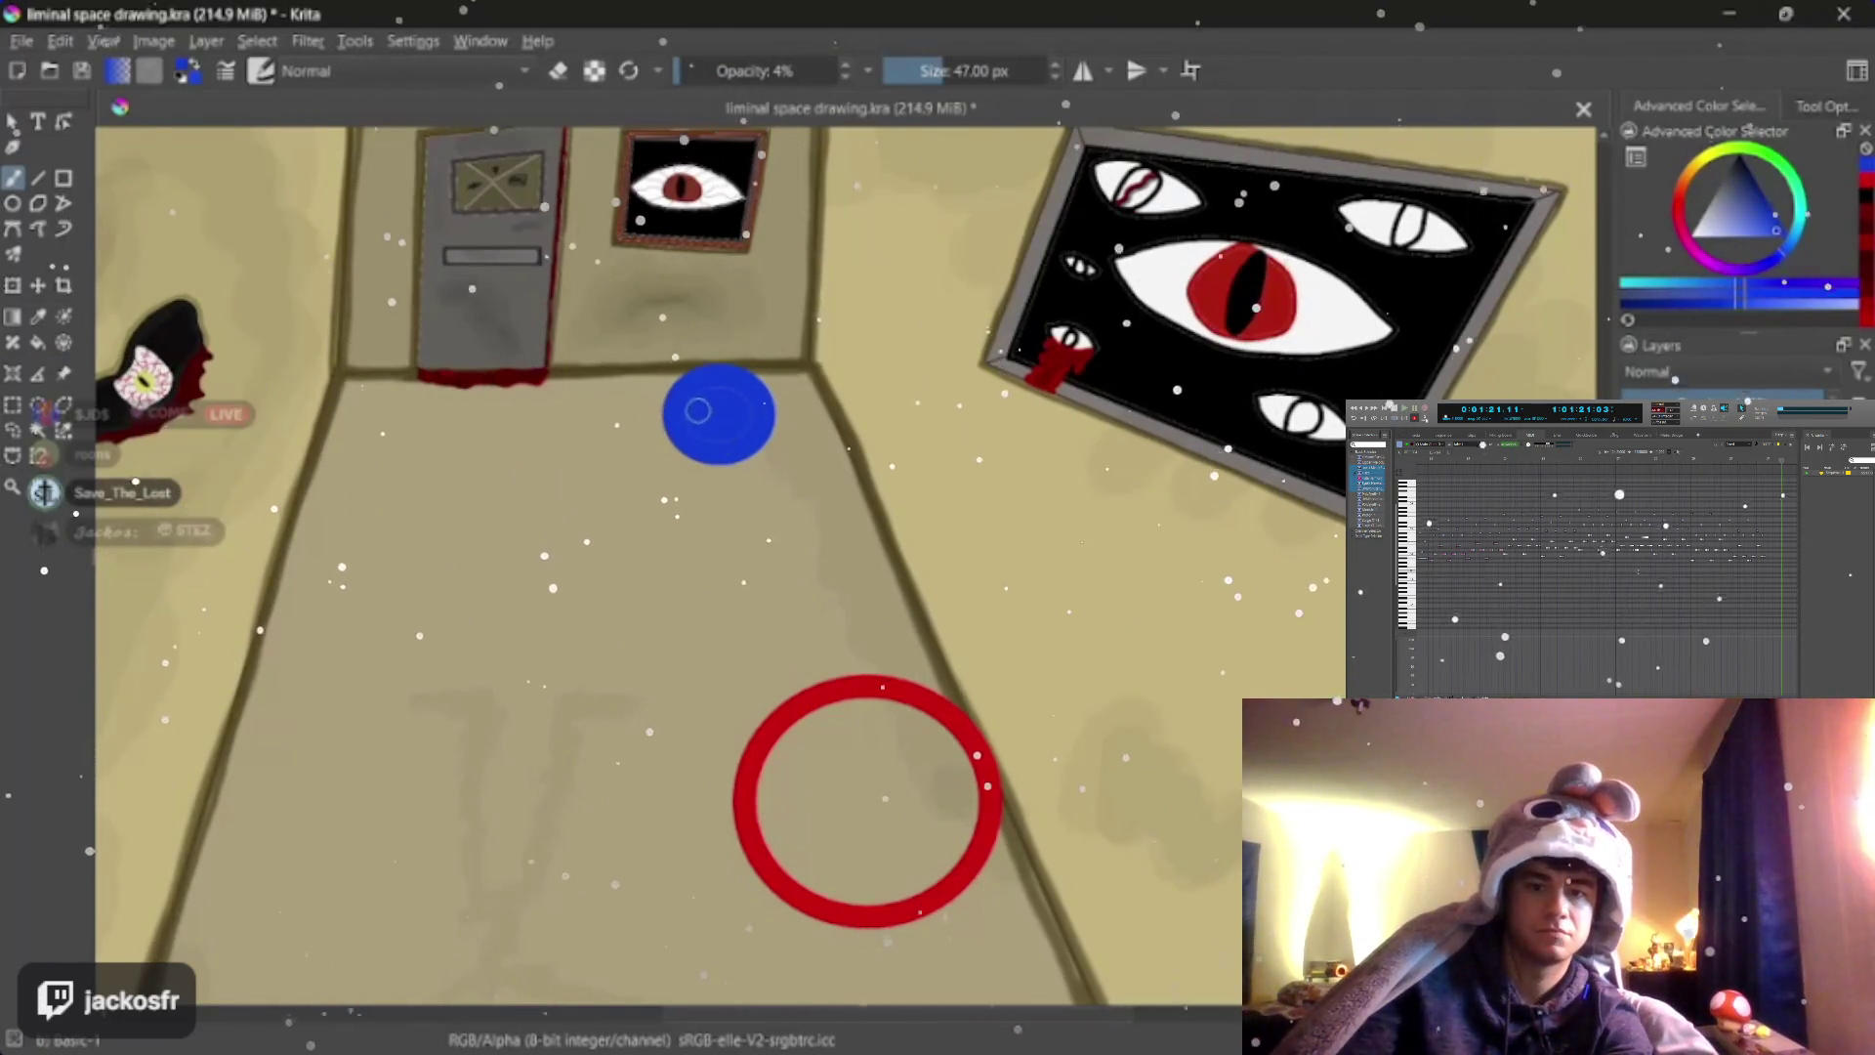
drag(732, 417, 716, 423)
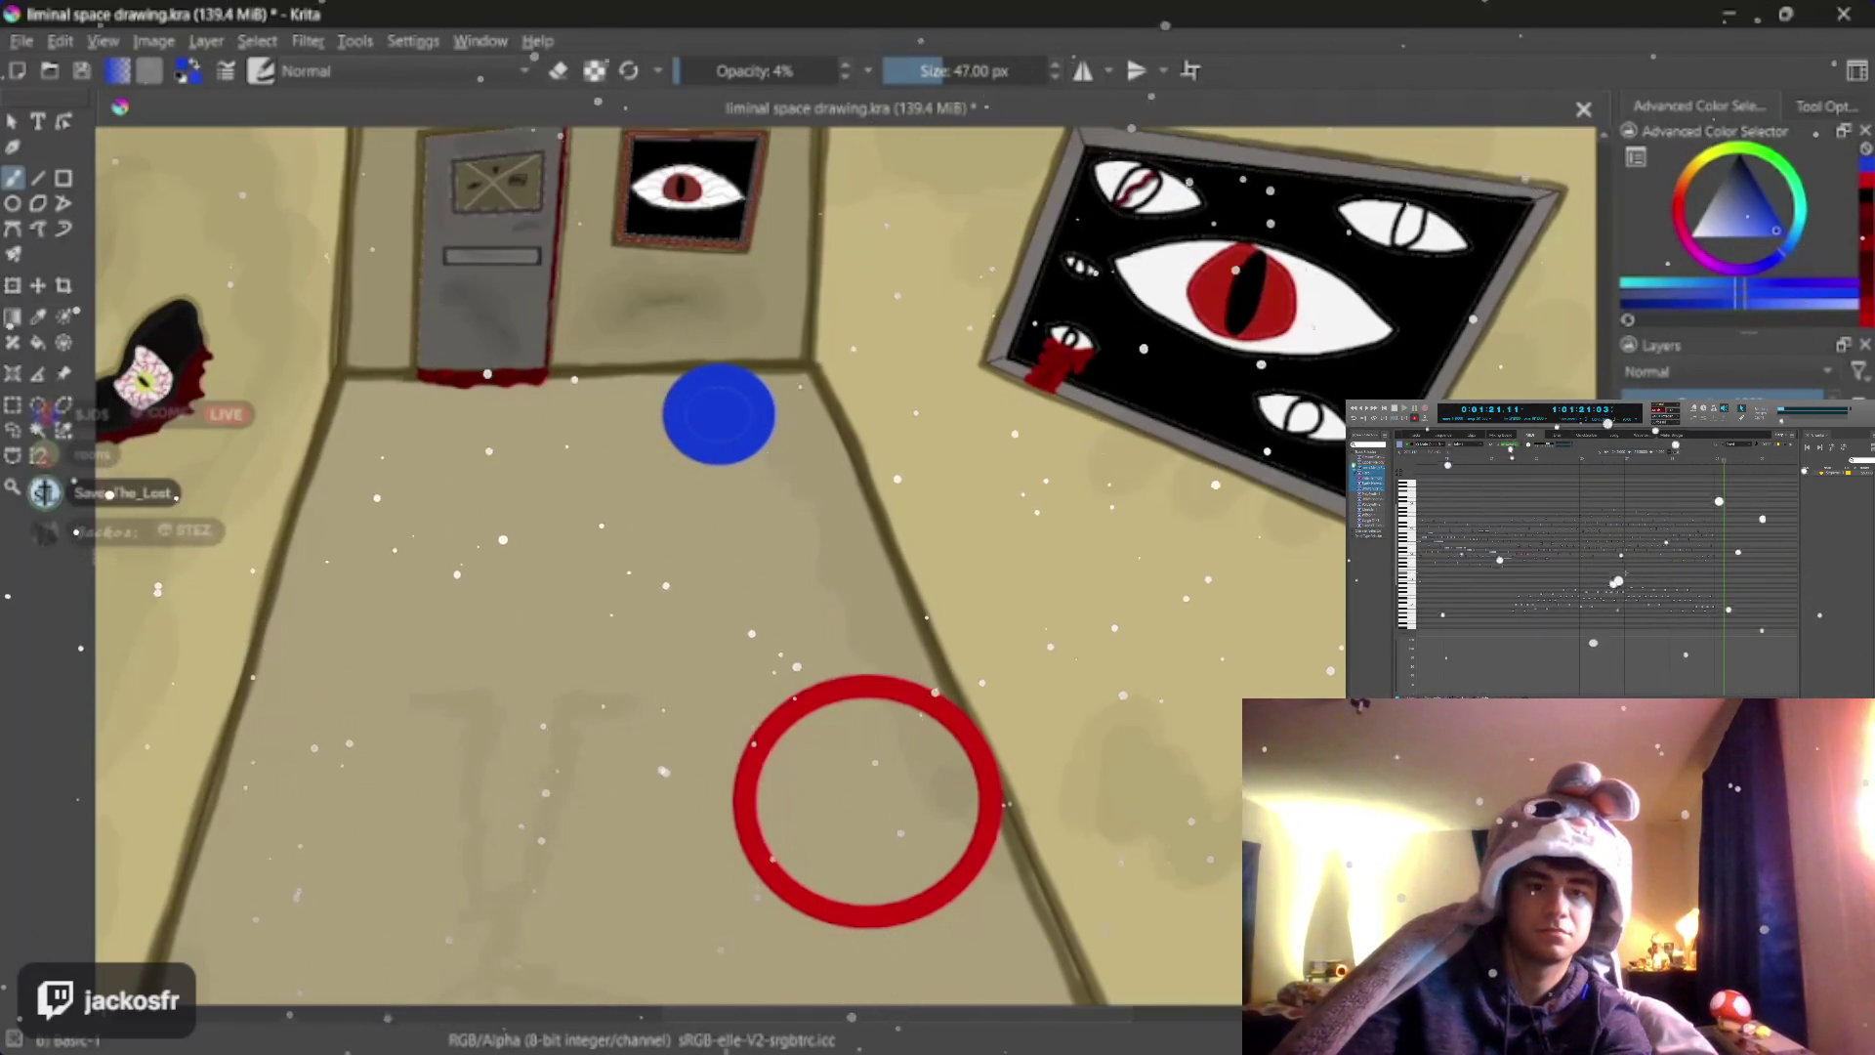
key(o)
key(o)
key(o)
scroll(710, 434, up, 3)
drag(628, 503, 857, 654)
scroll(632, 431, up, 2)
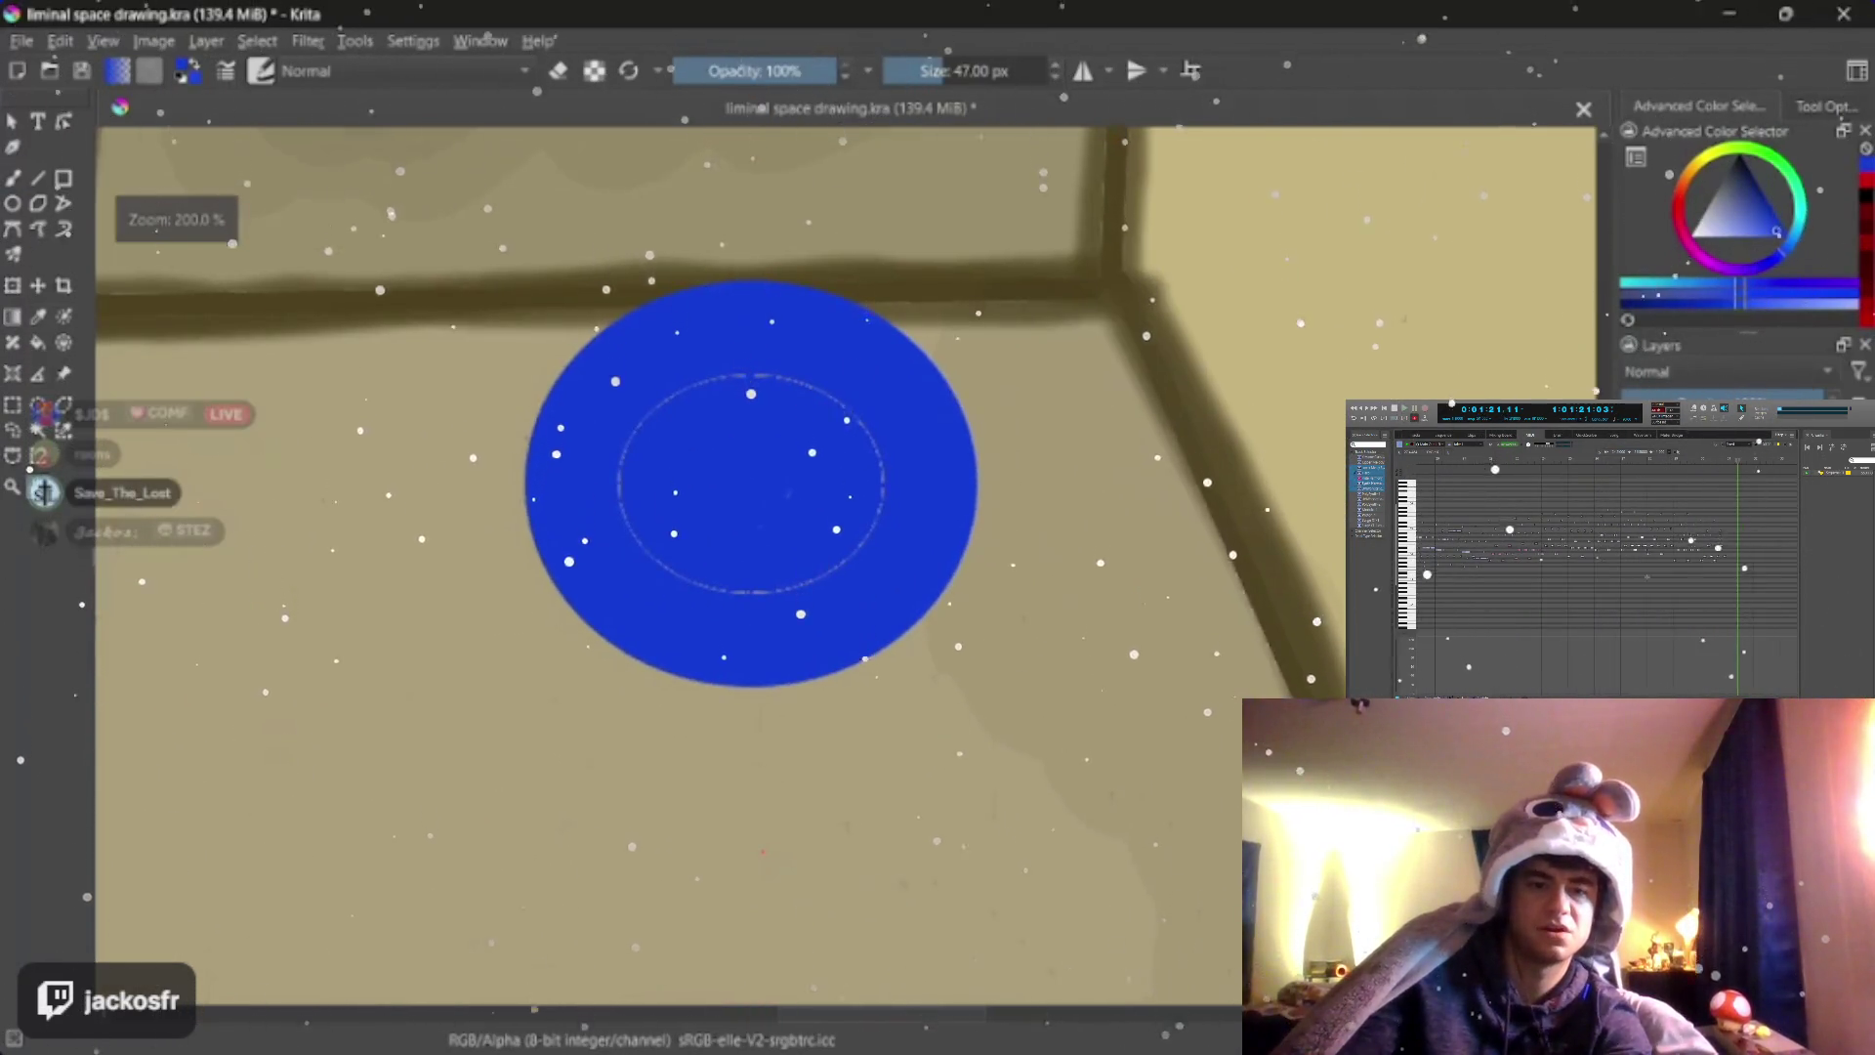
key(i)
key(i)
key(i)
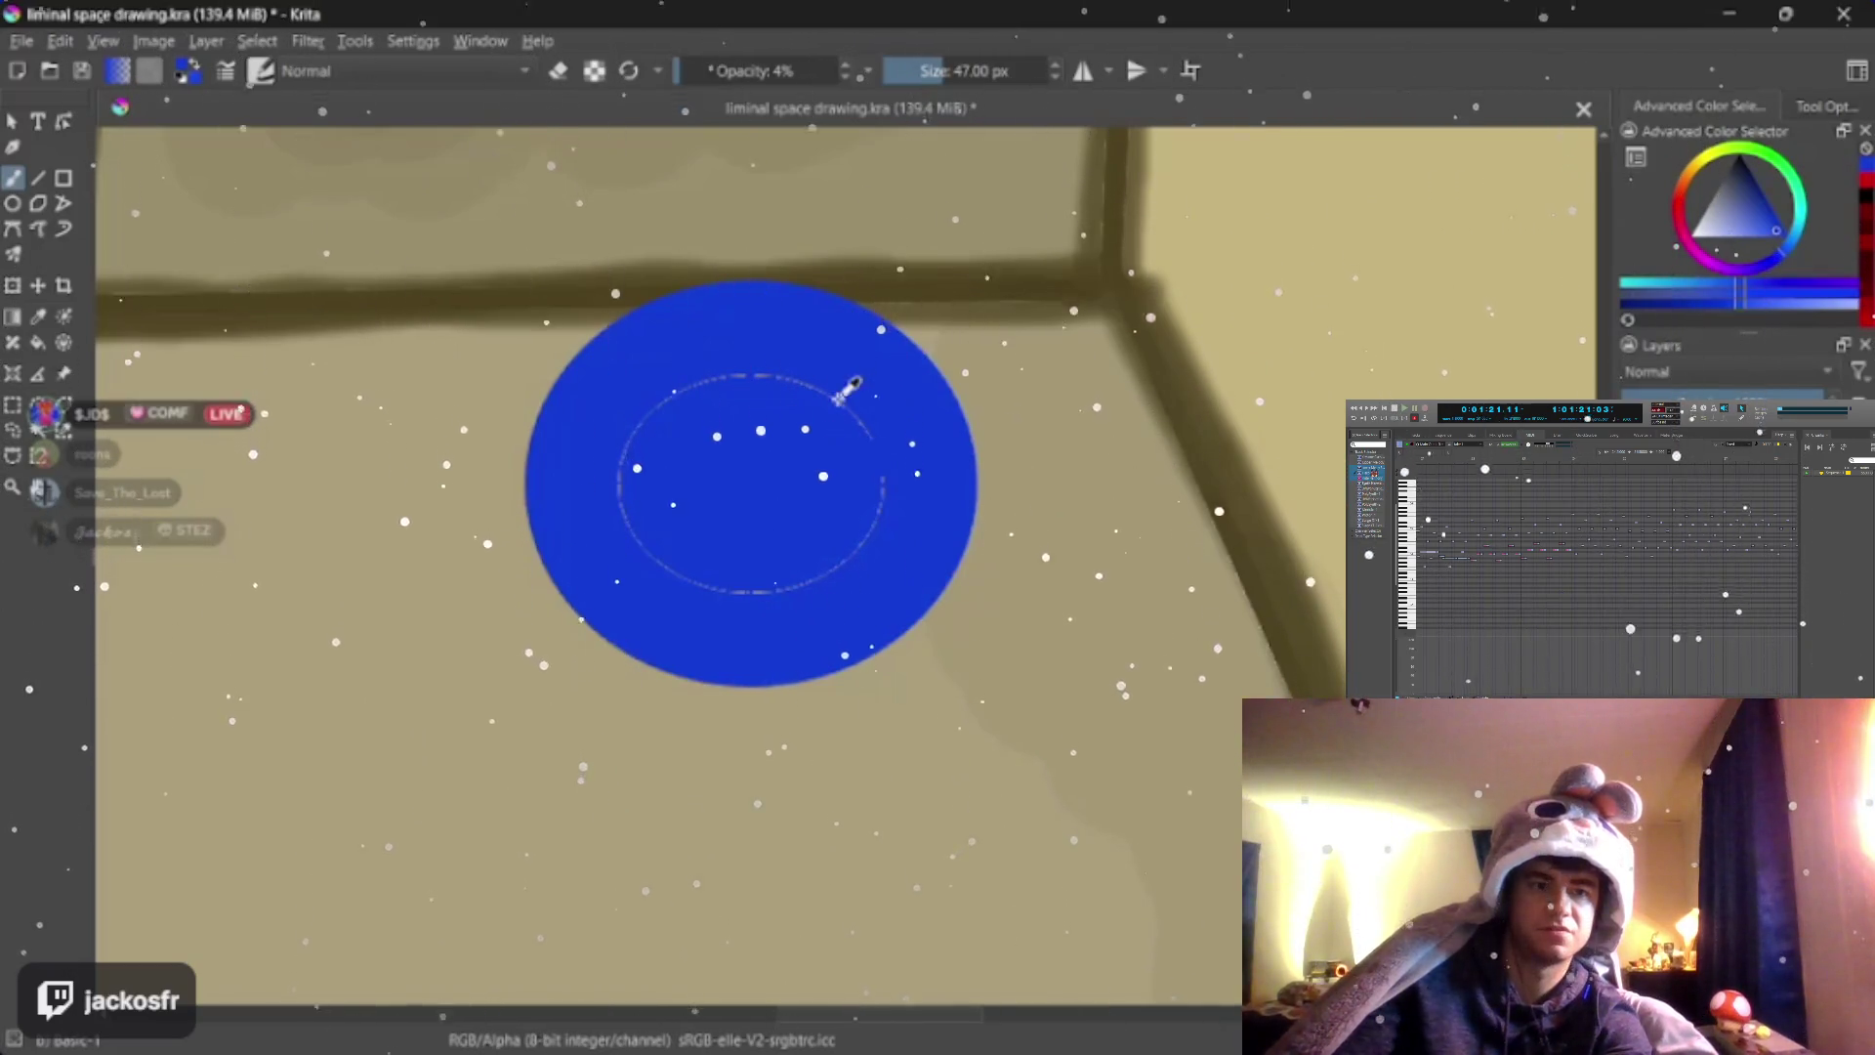
Clear and restore the disc centre, then paint the hole solid blue at 100% opacity
key(Delete)
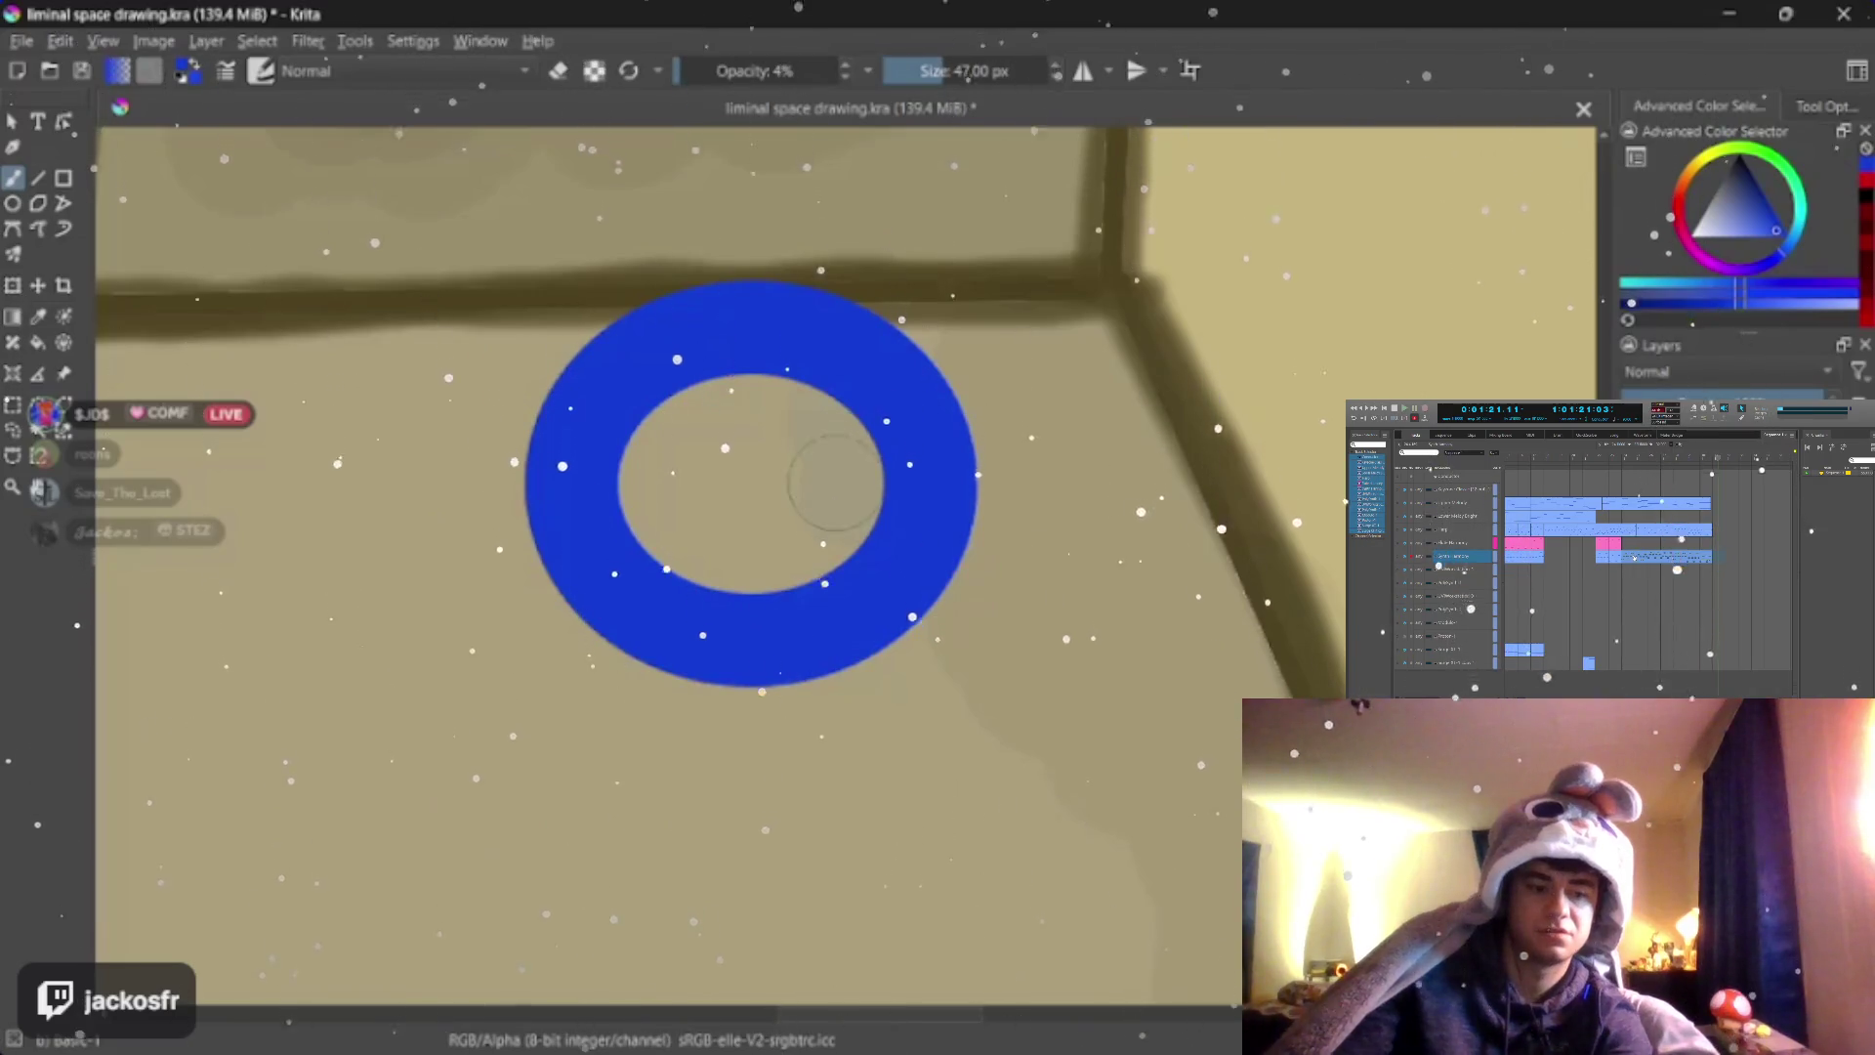
key(ctrl+z)
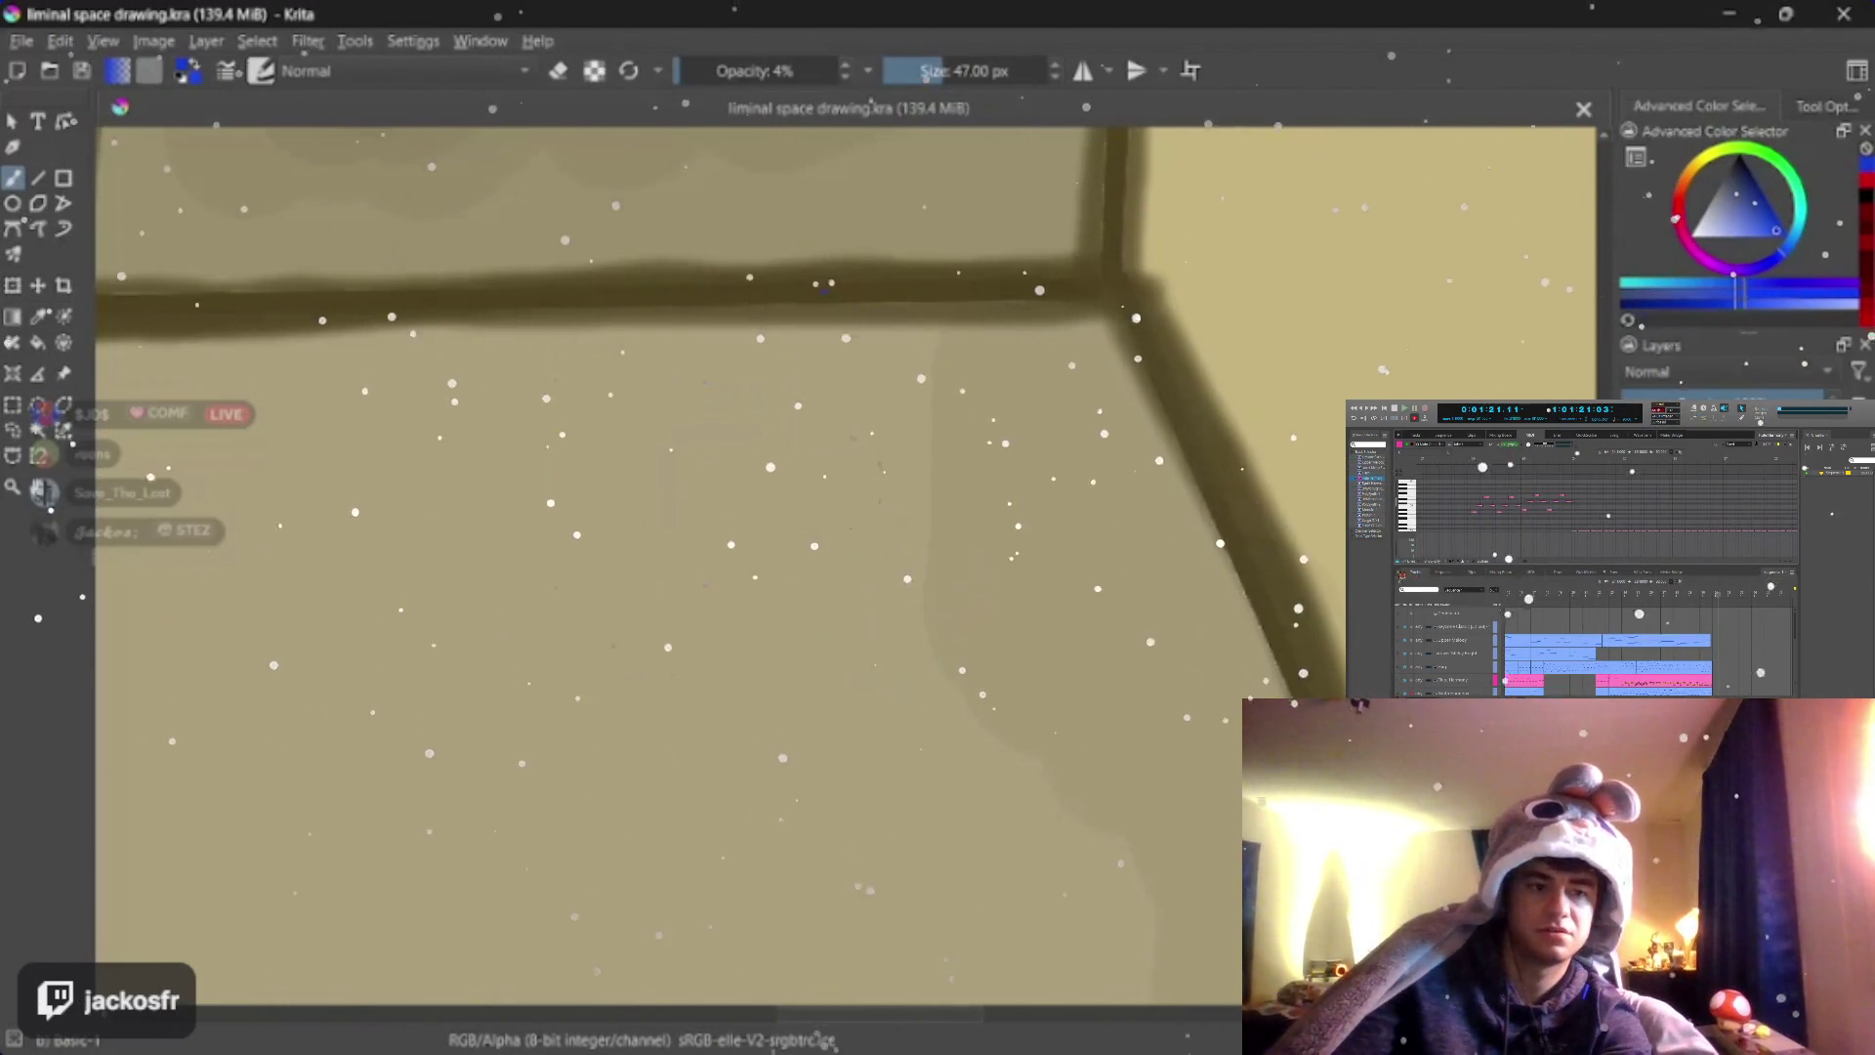
key(ctrl+shift+z)
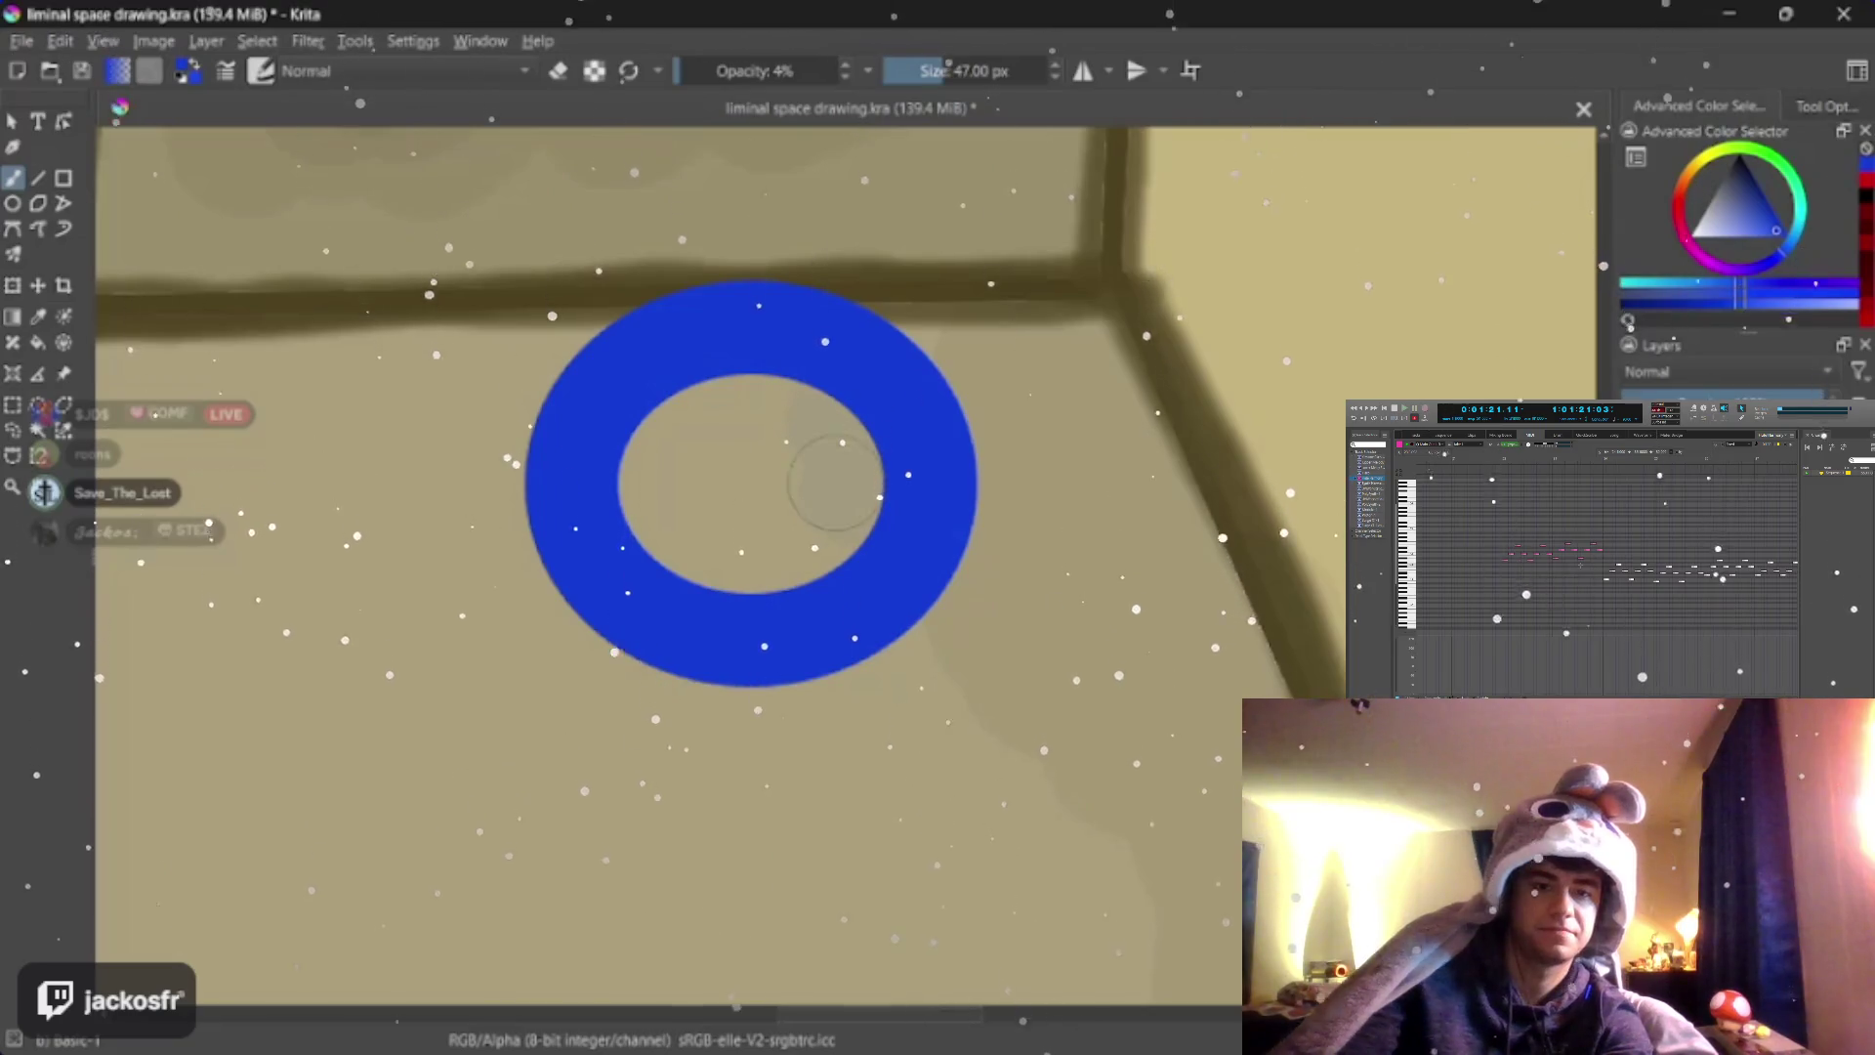
drag(689, 71, 843, 70)
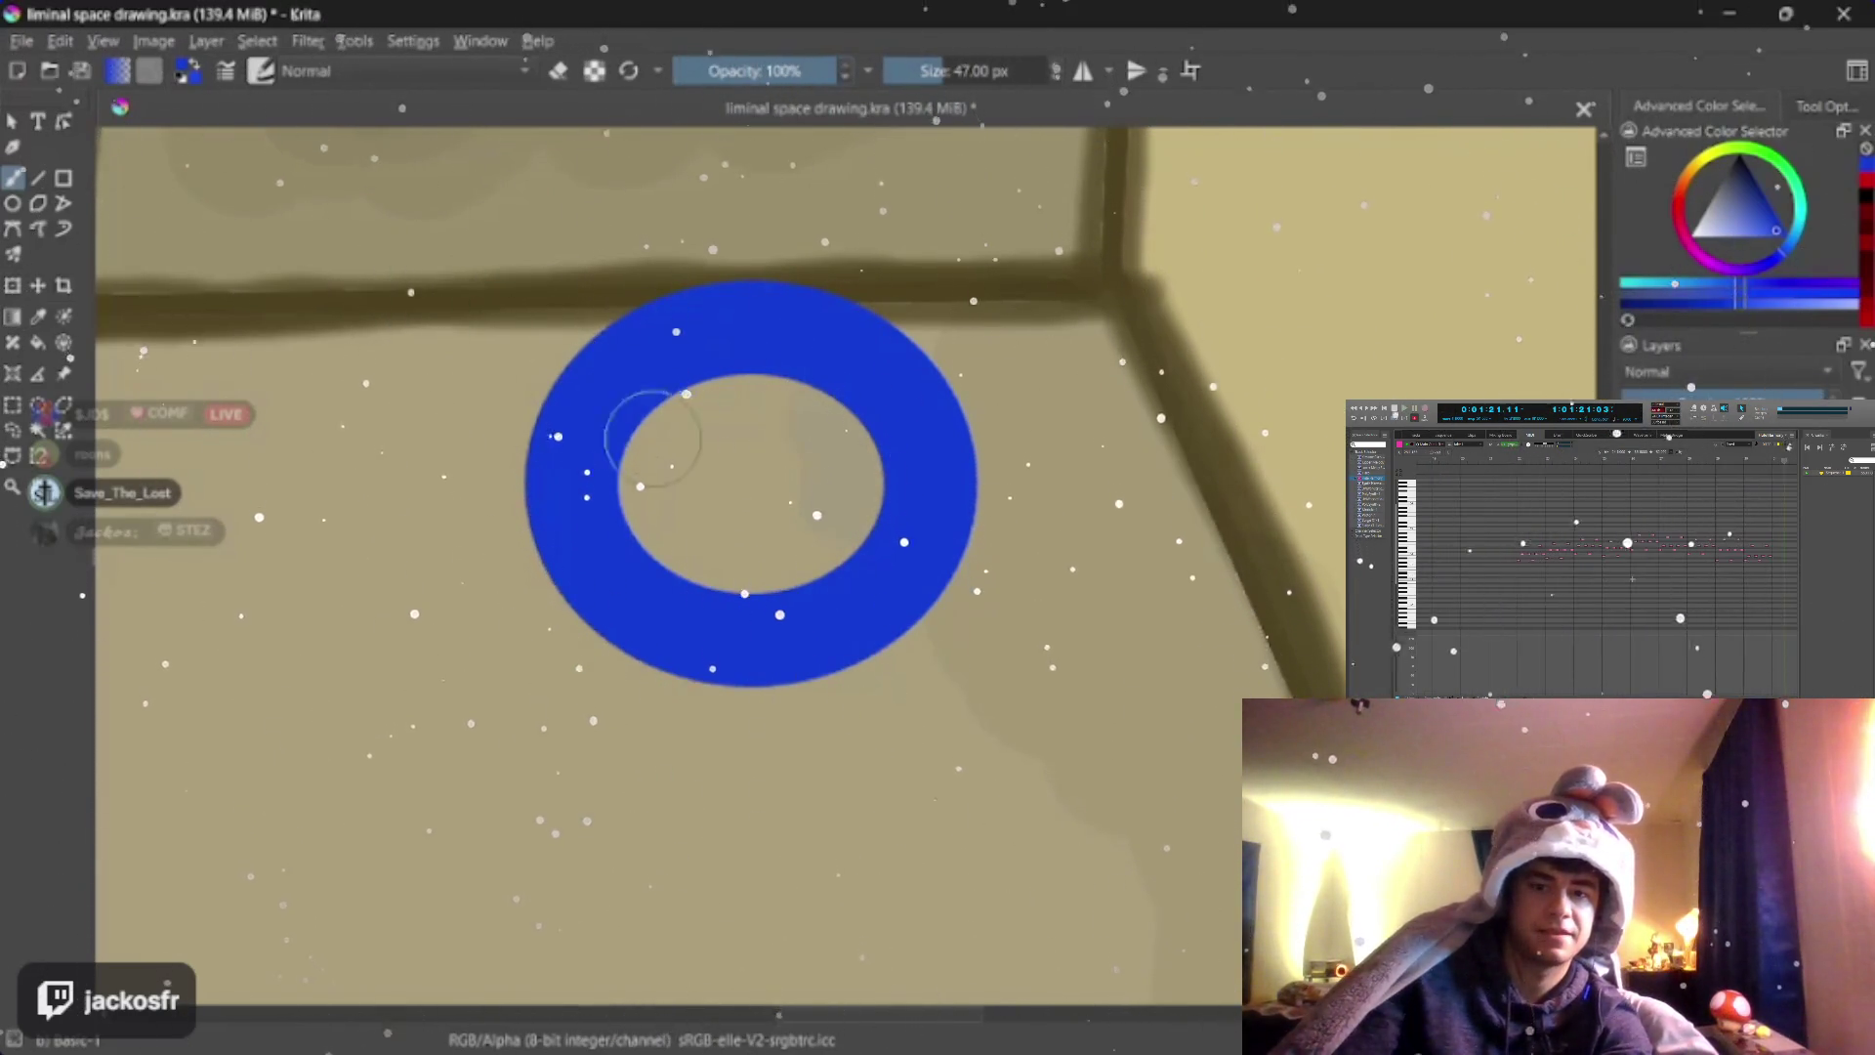
mouse_move(652, 437)
mouse_down()
mouse_move(628, 460)
mouse_move(691, 406)
mouse_move(816, 431)
mouse_move(781, 538)
mouse_move(771, 460)
mouse_up()
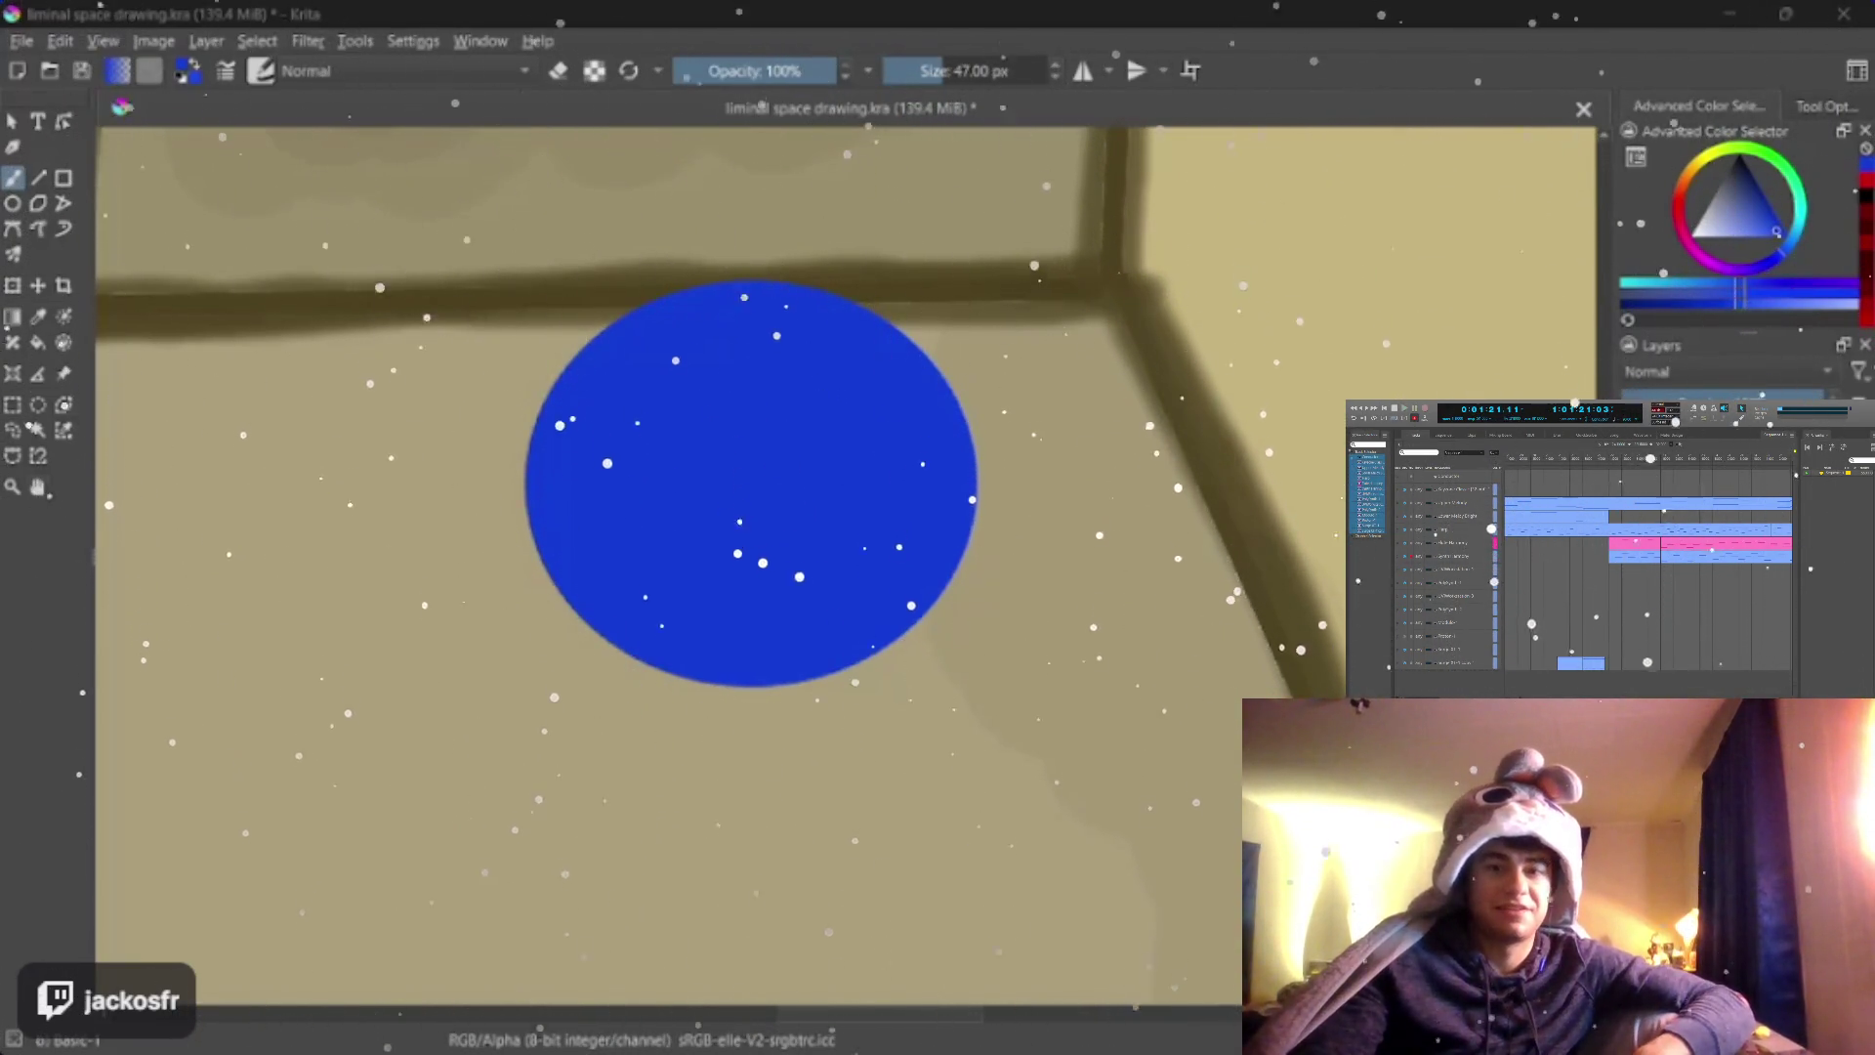
drag(898, 843, 826, 417)
scroll(824, 418, up, 3)
scroll(856, 434, down, 5)
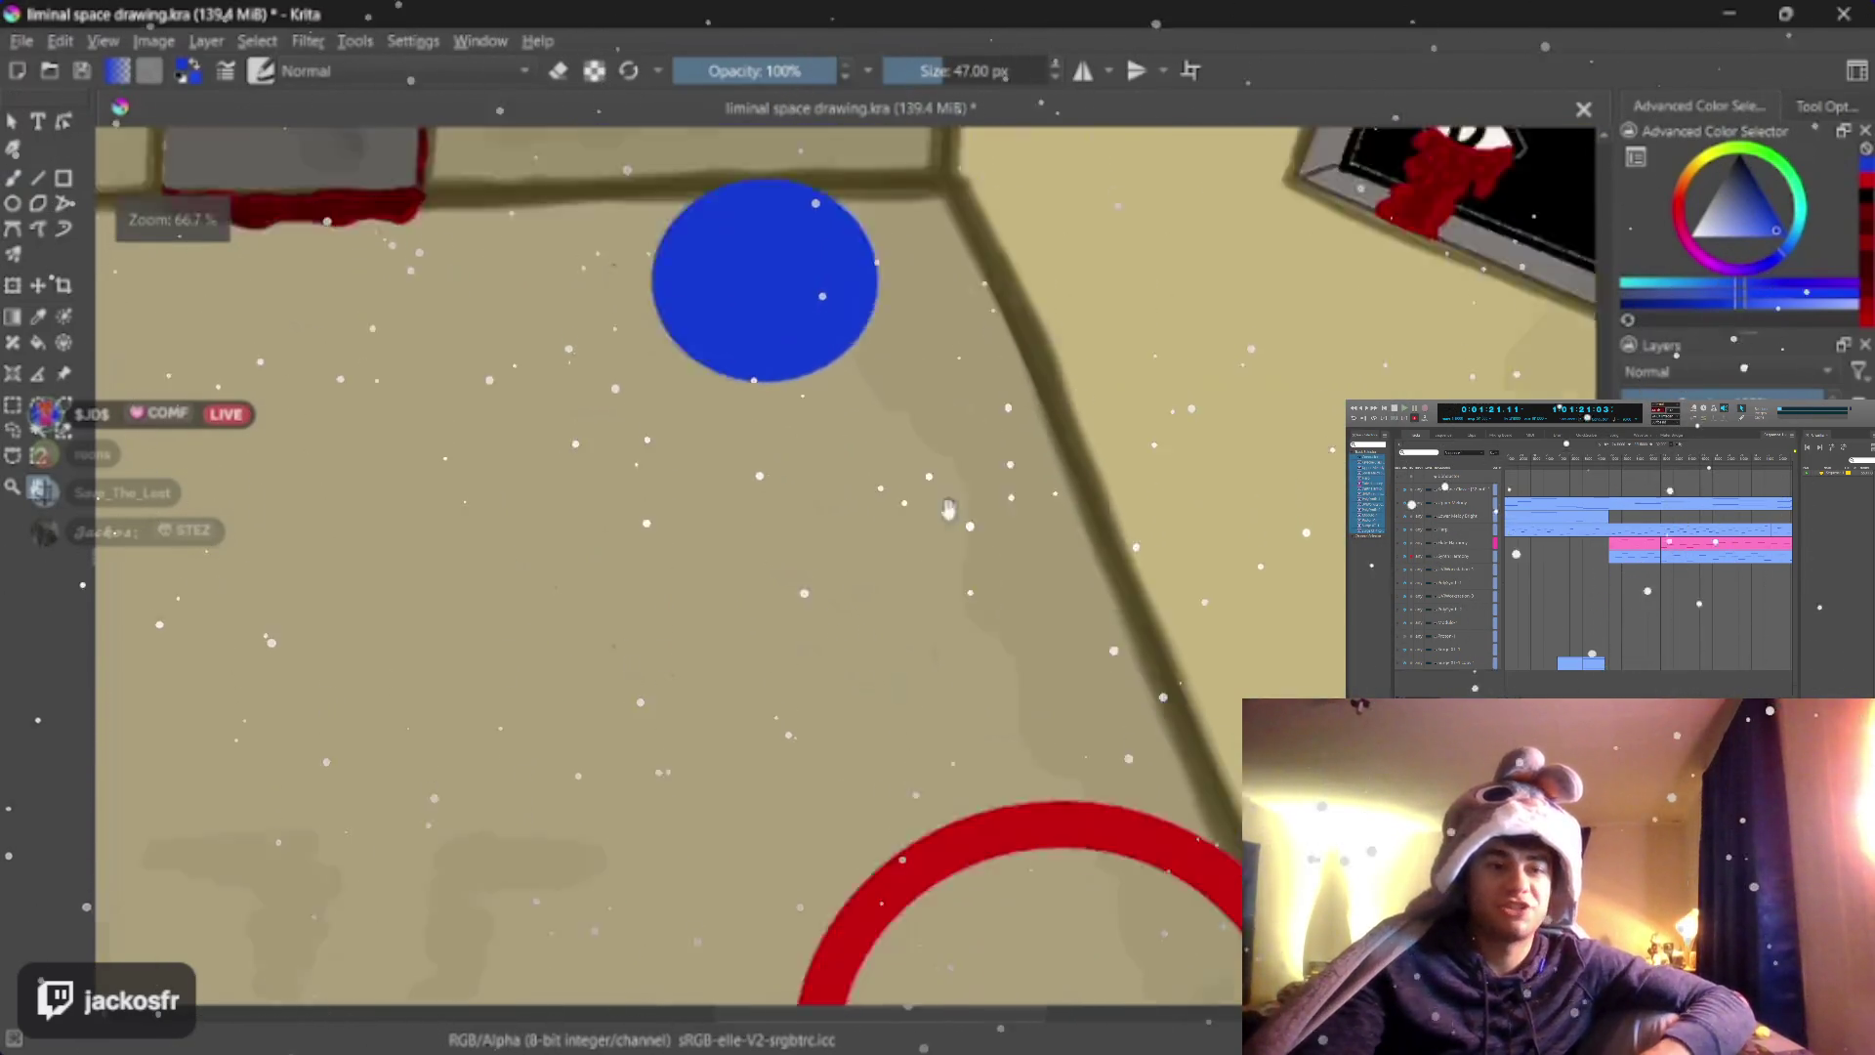
scroll(857, 435, up, 3)
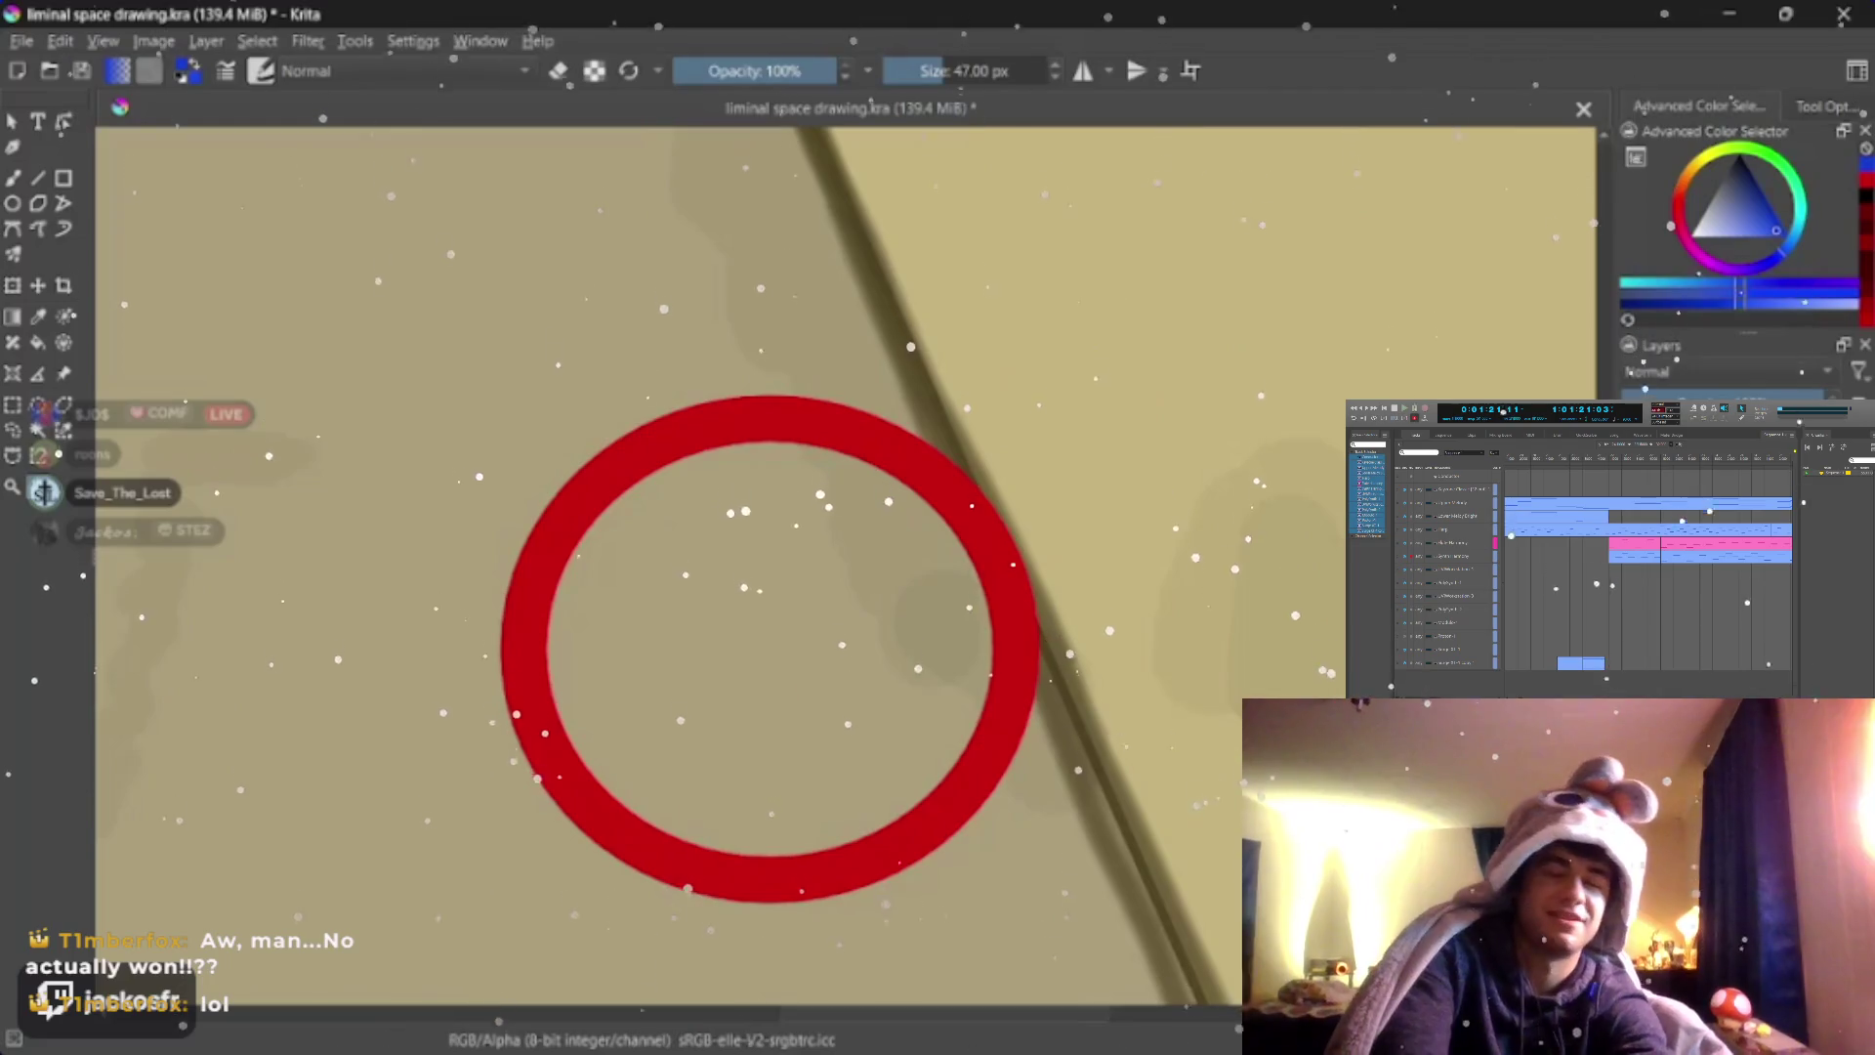
key(p)
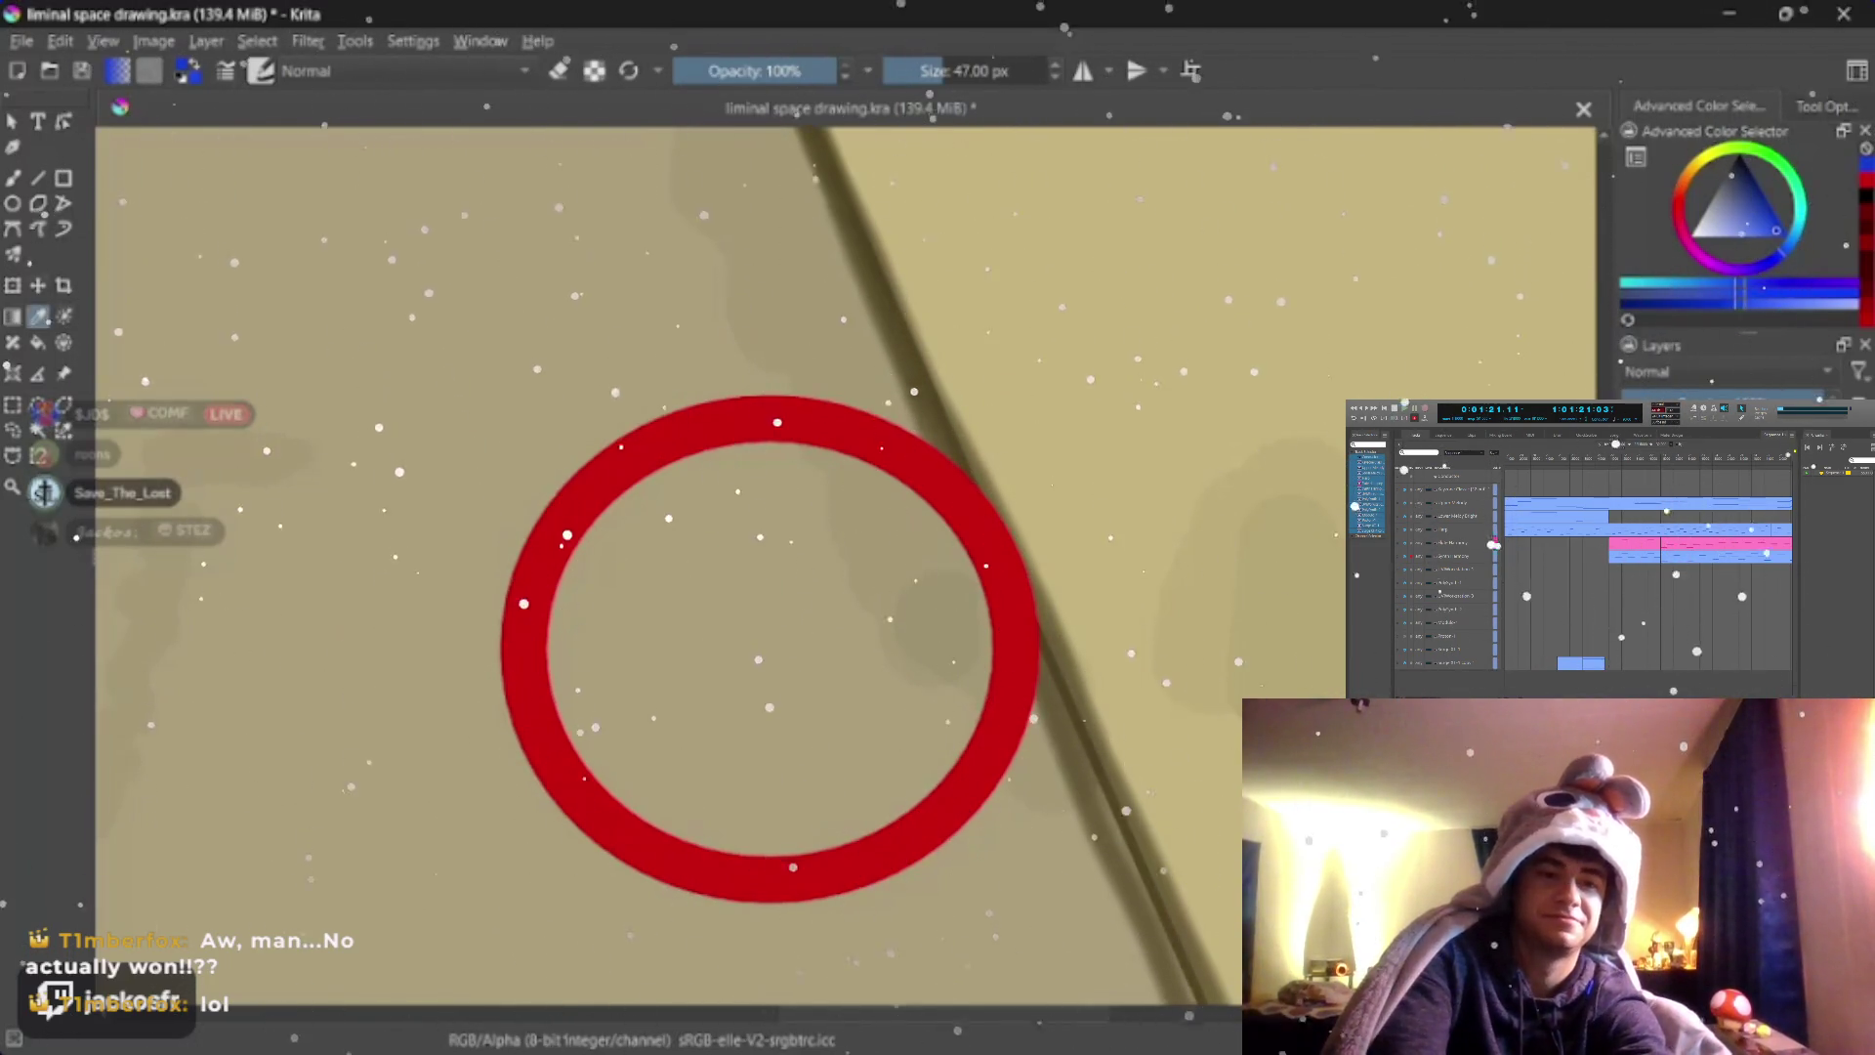
click(557, 539)
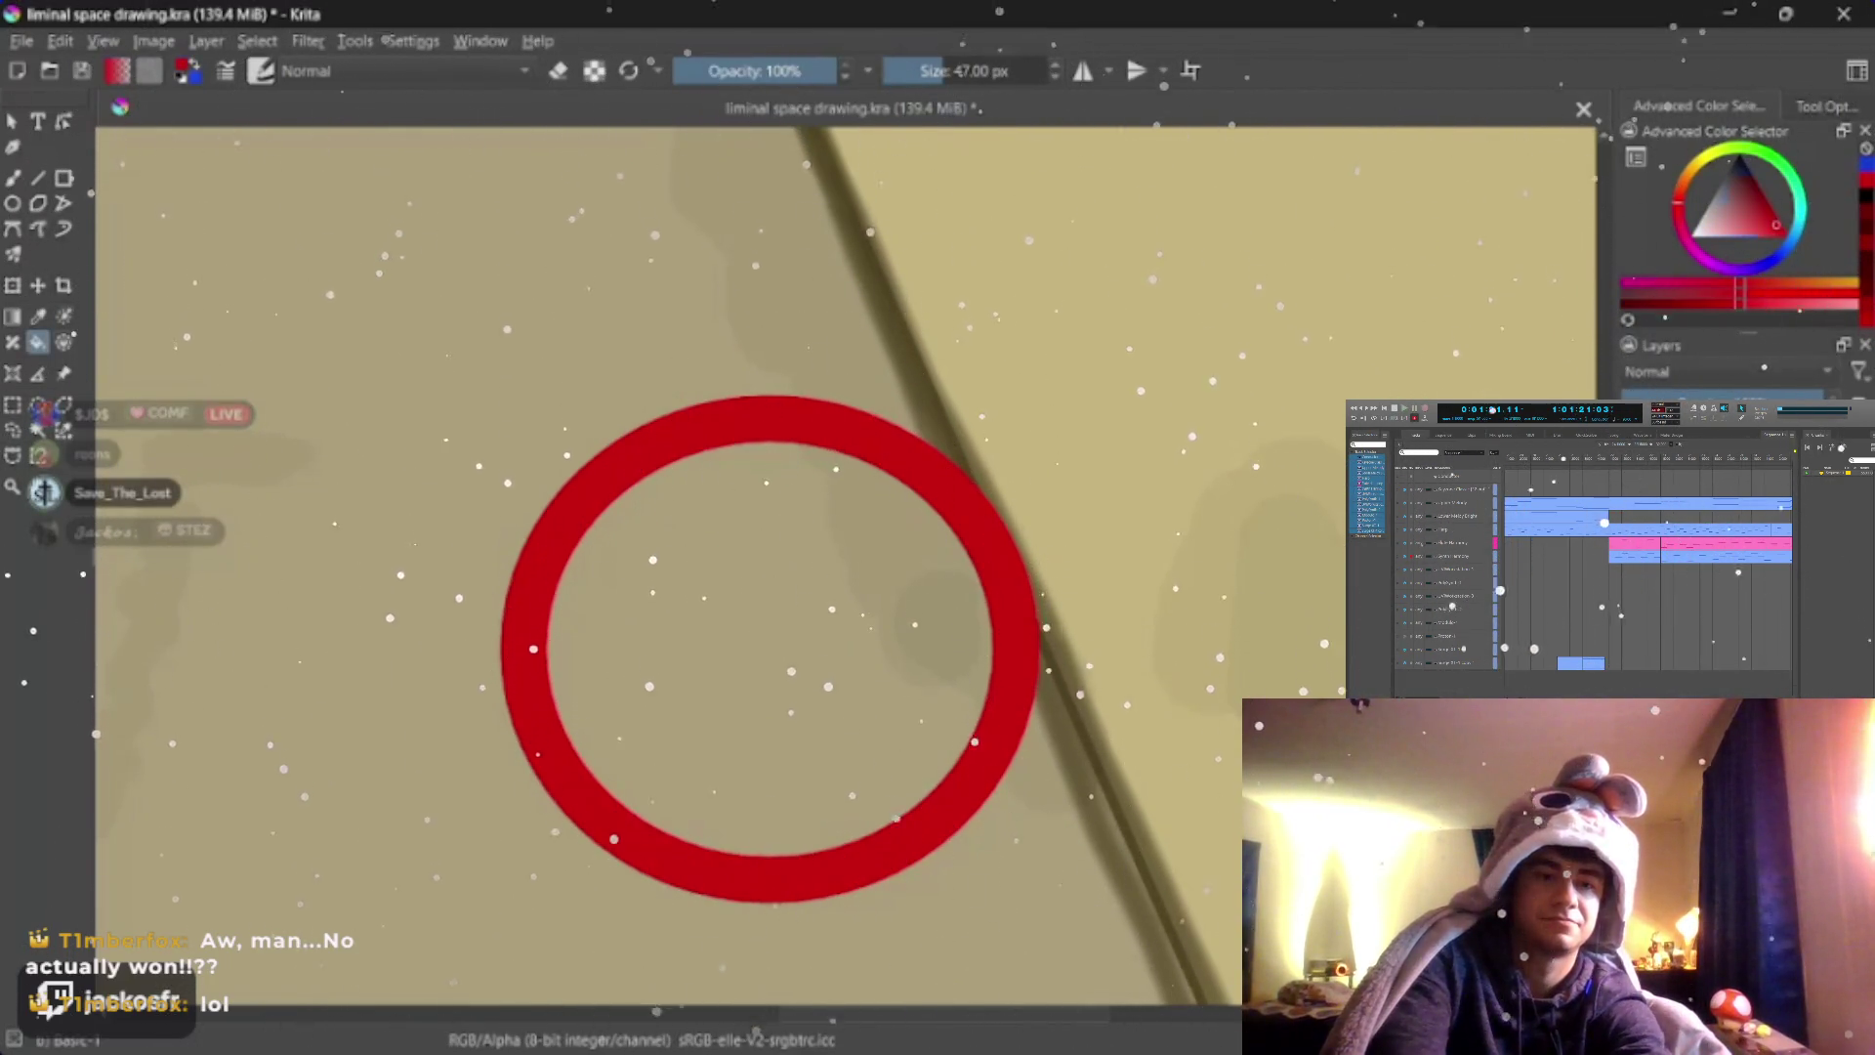
Fill the red ring solid red and brush over its faint inner seam
click(769, 645)
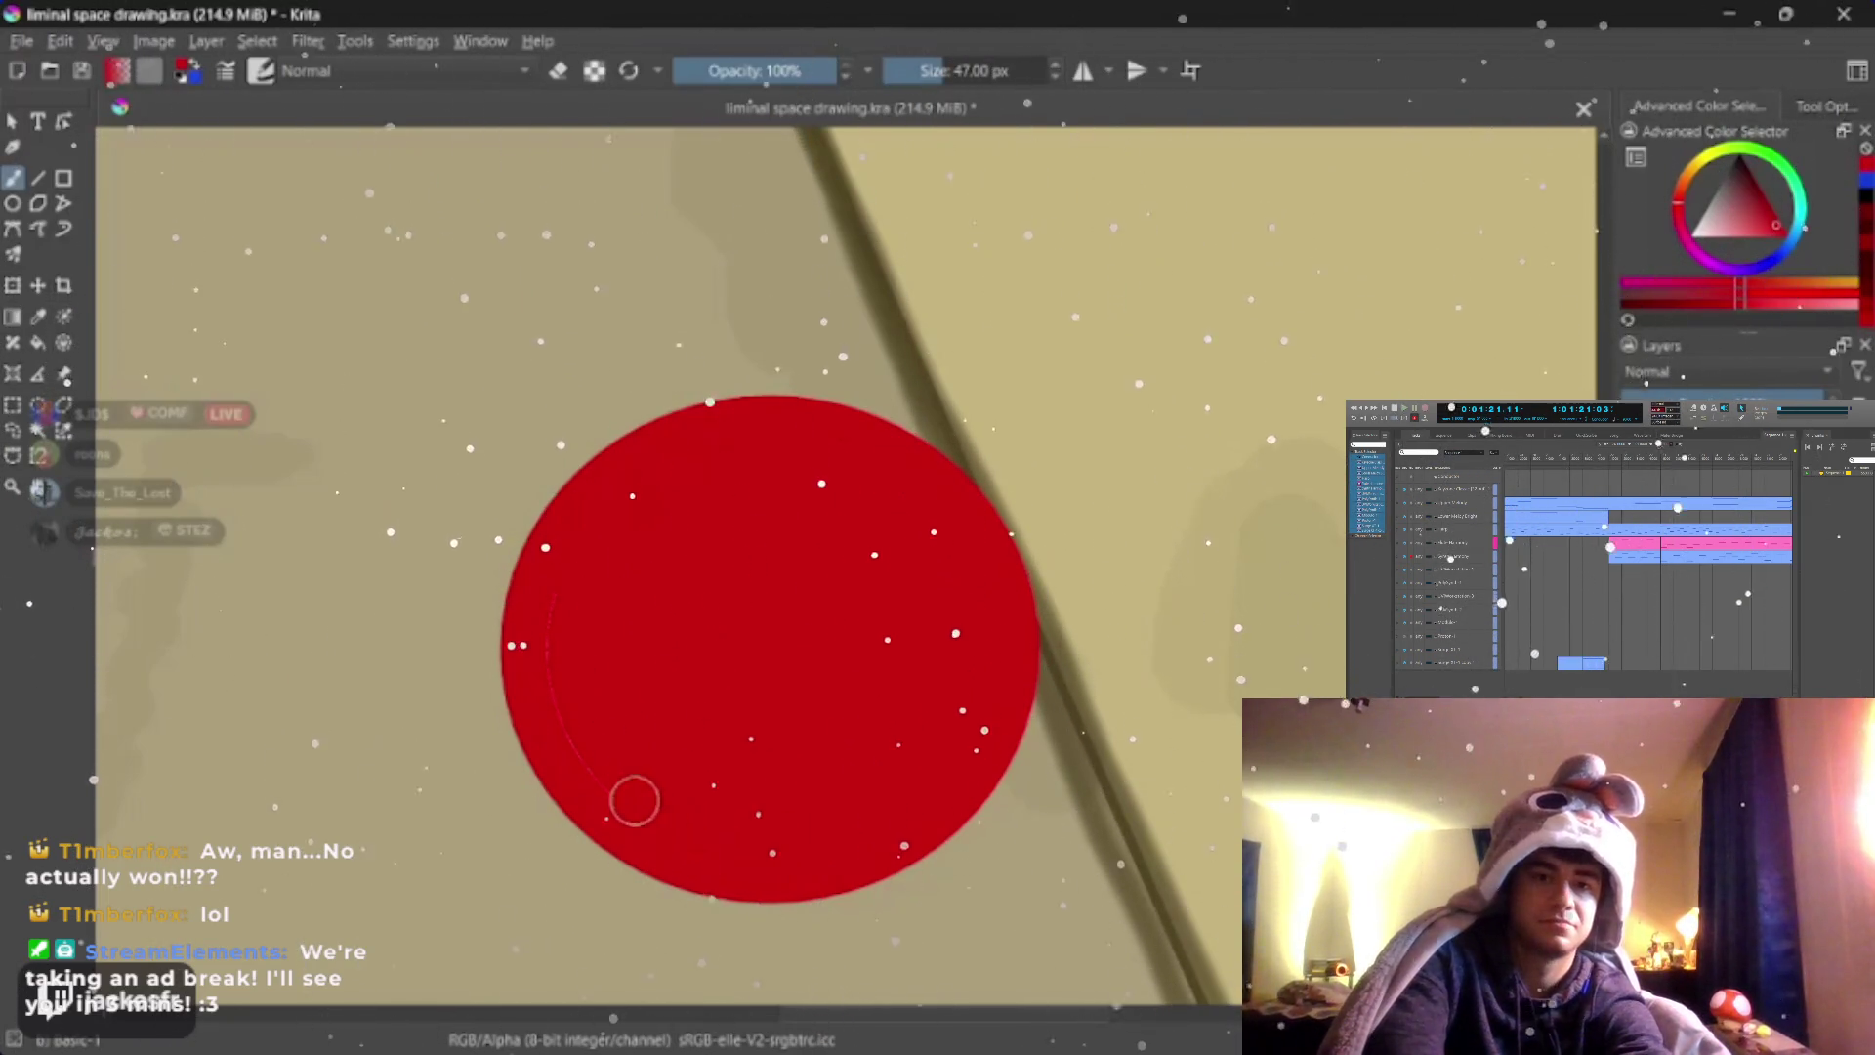
mouse_move(635, 800)
mouse_down()
mouse_move(864, 807)
mouse_move(598, 786)
mouse_move(544, 629)
mouse_move(727, 491)
mouse_up()
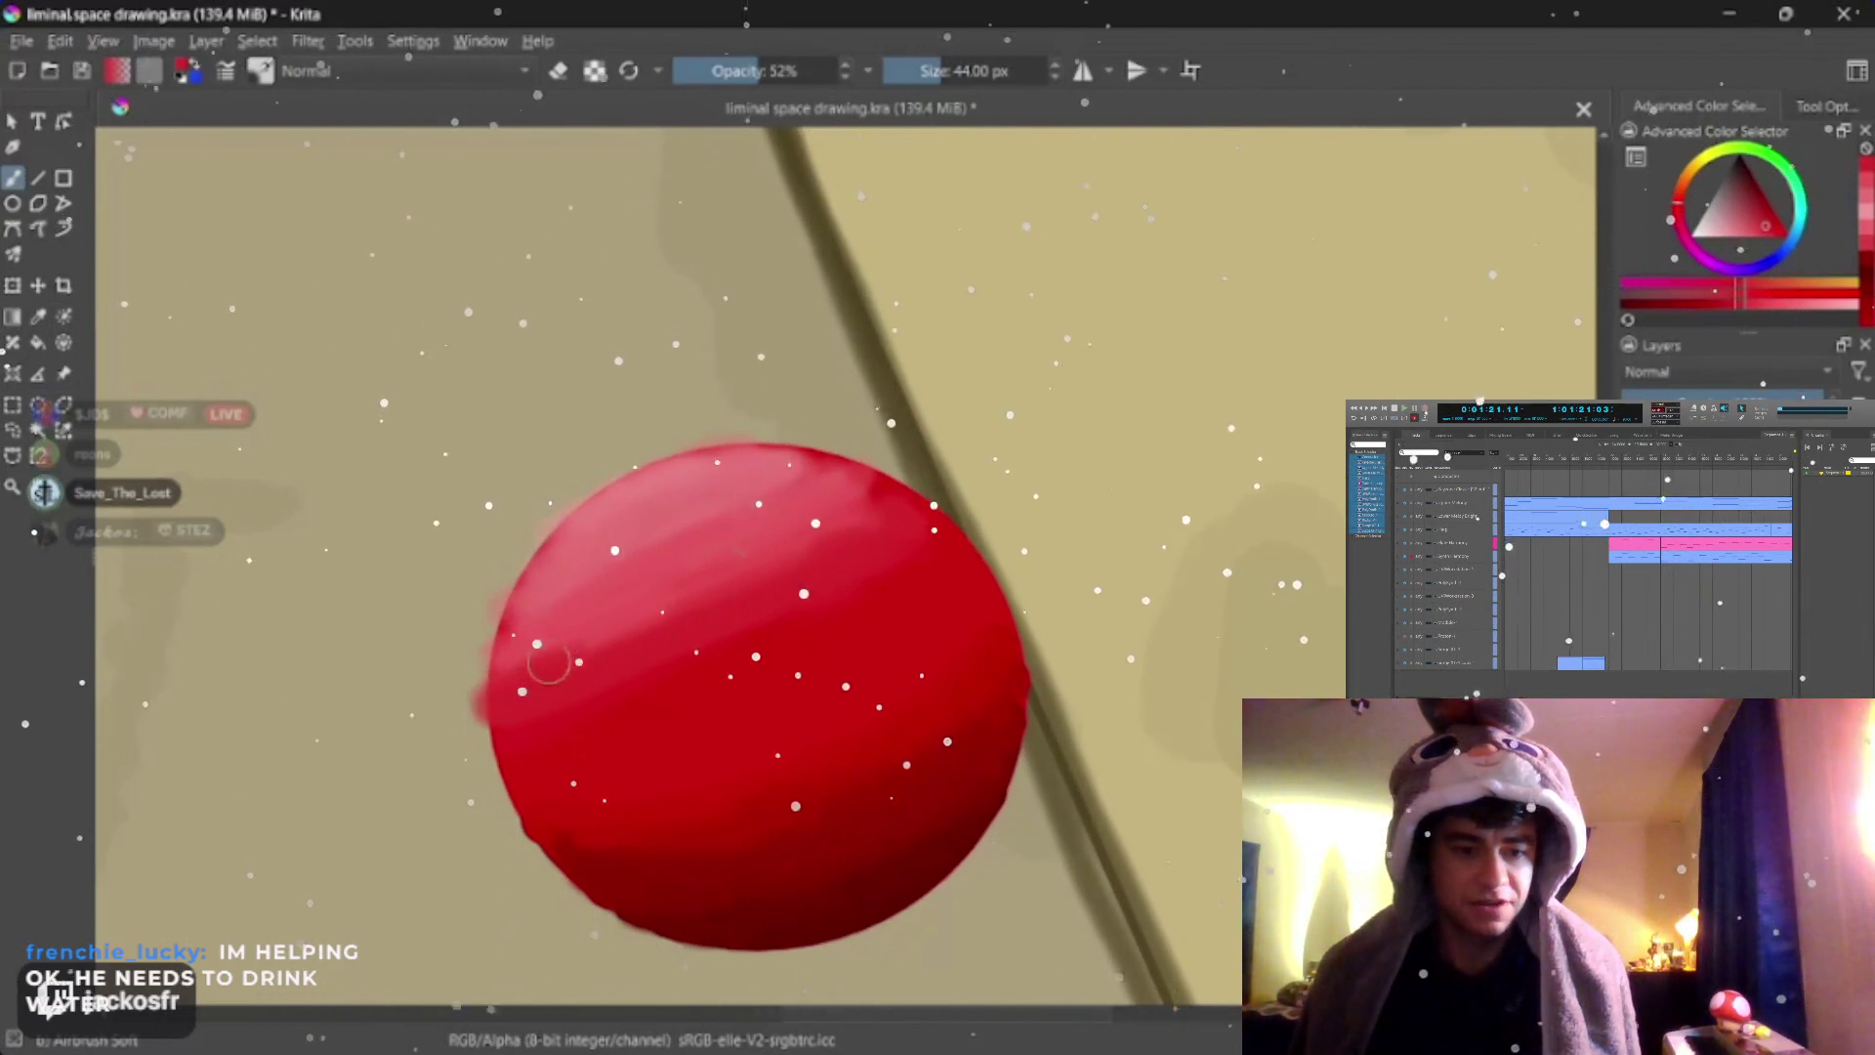
Sample the disc's red, lighten it to pink, and airbrush a highlight across the upper-left
key(o)
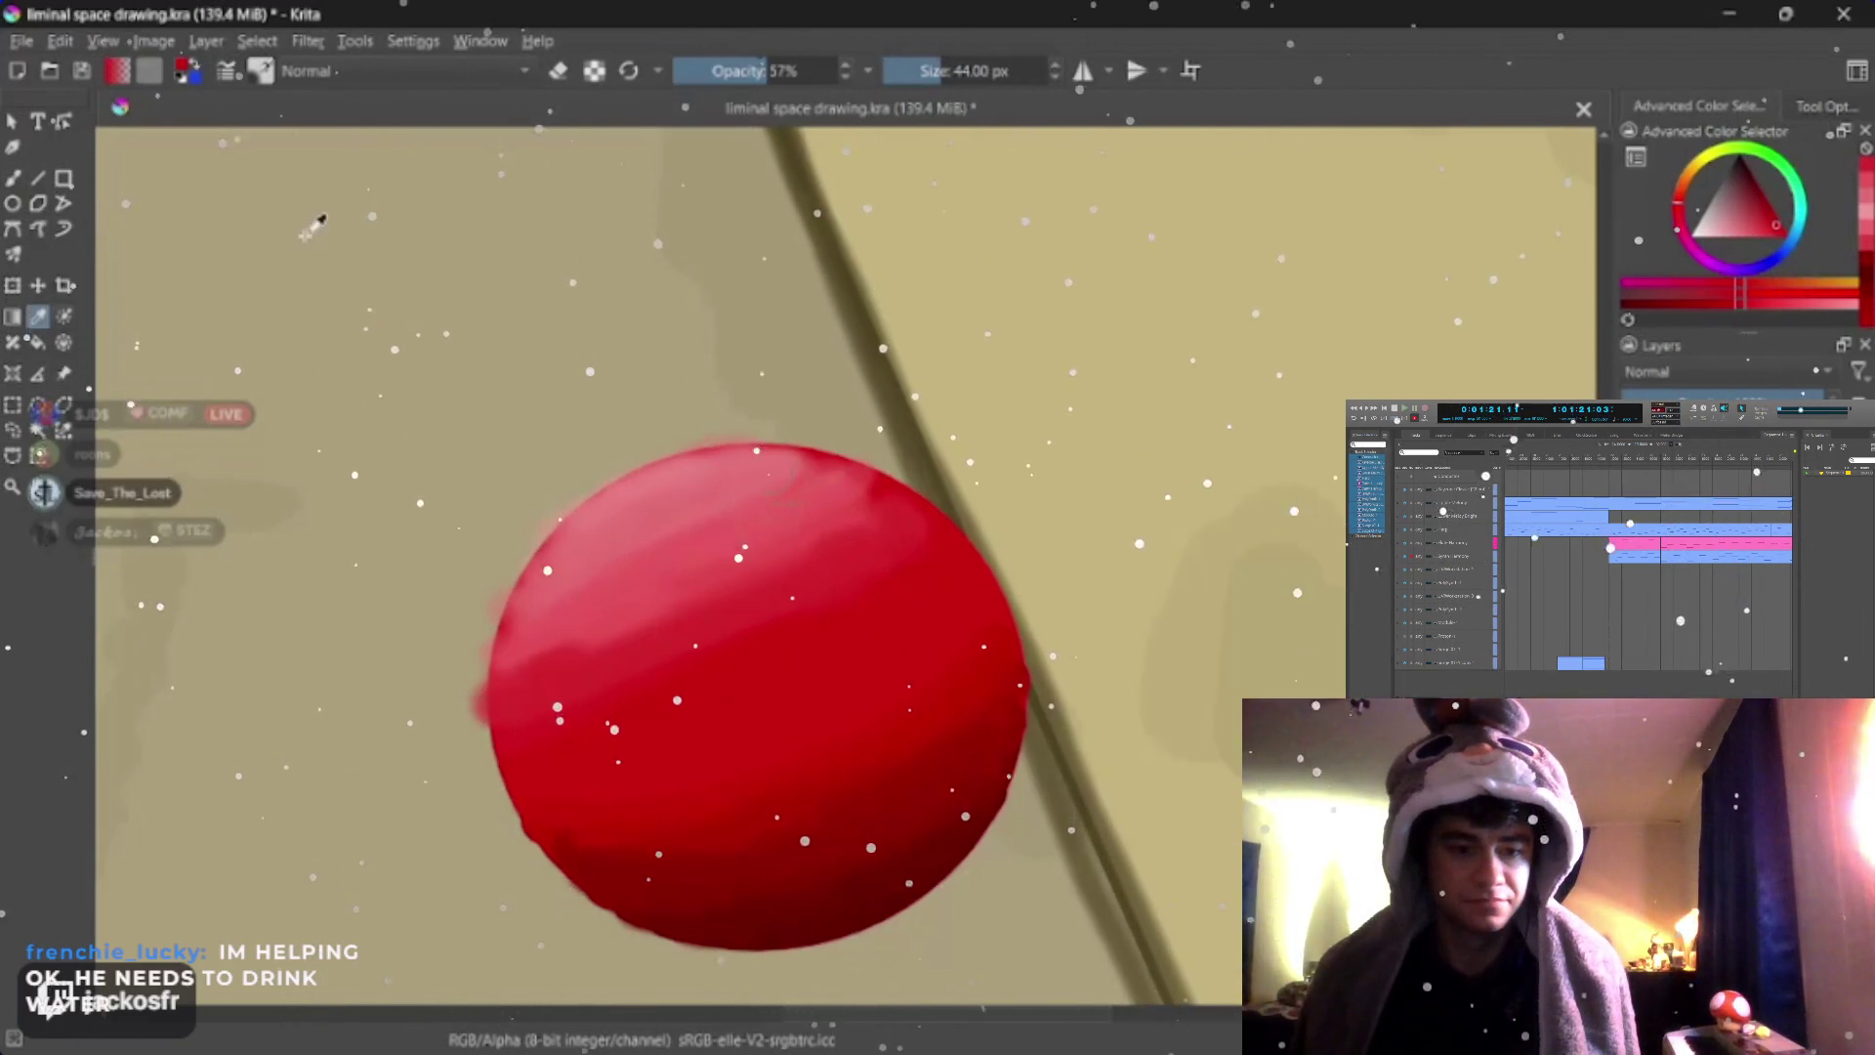
ctrl+click(879, 567)
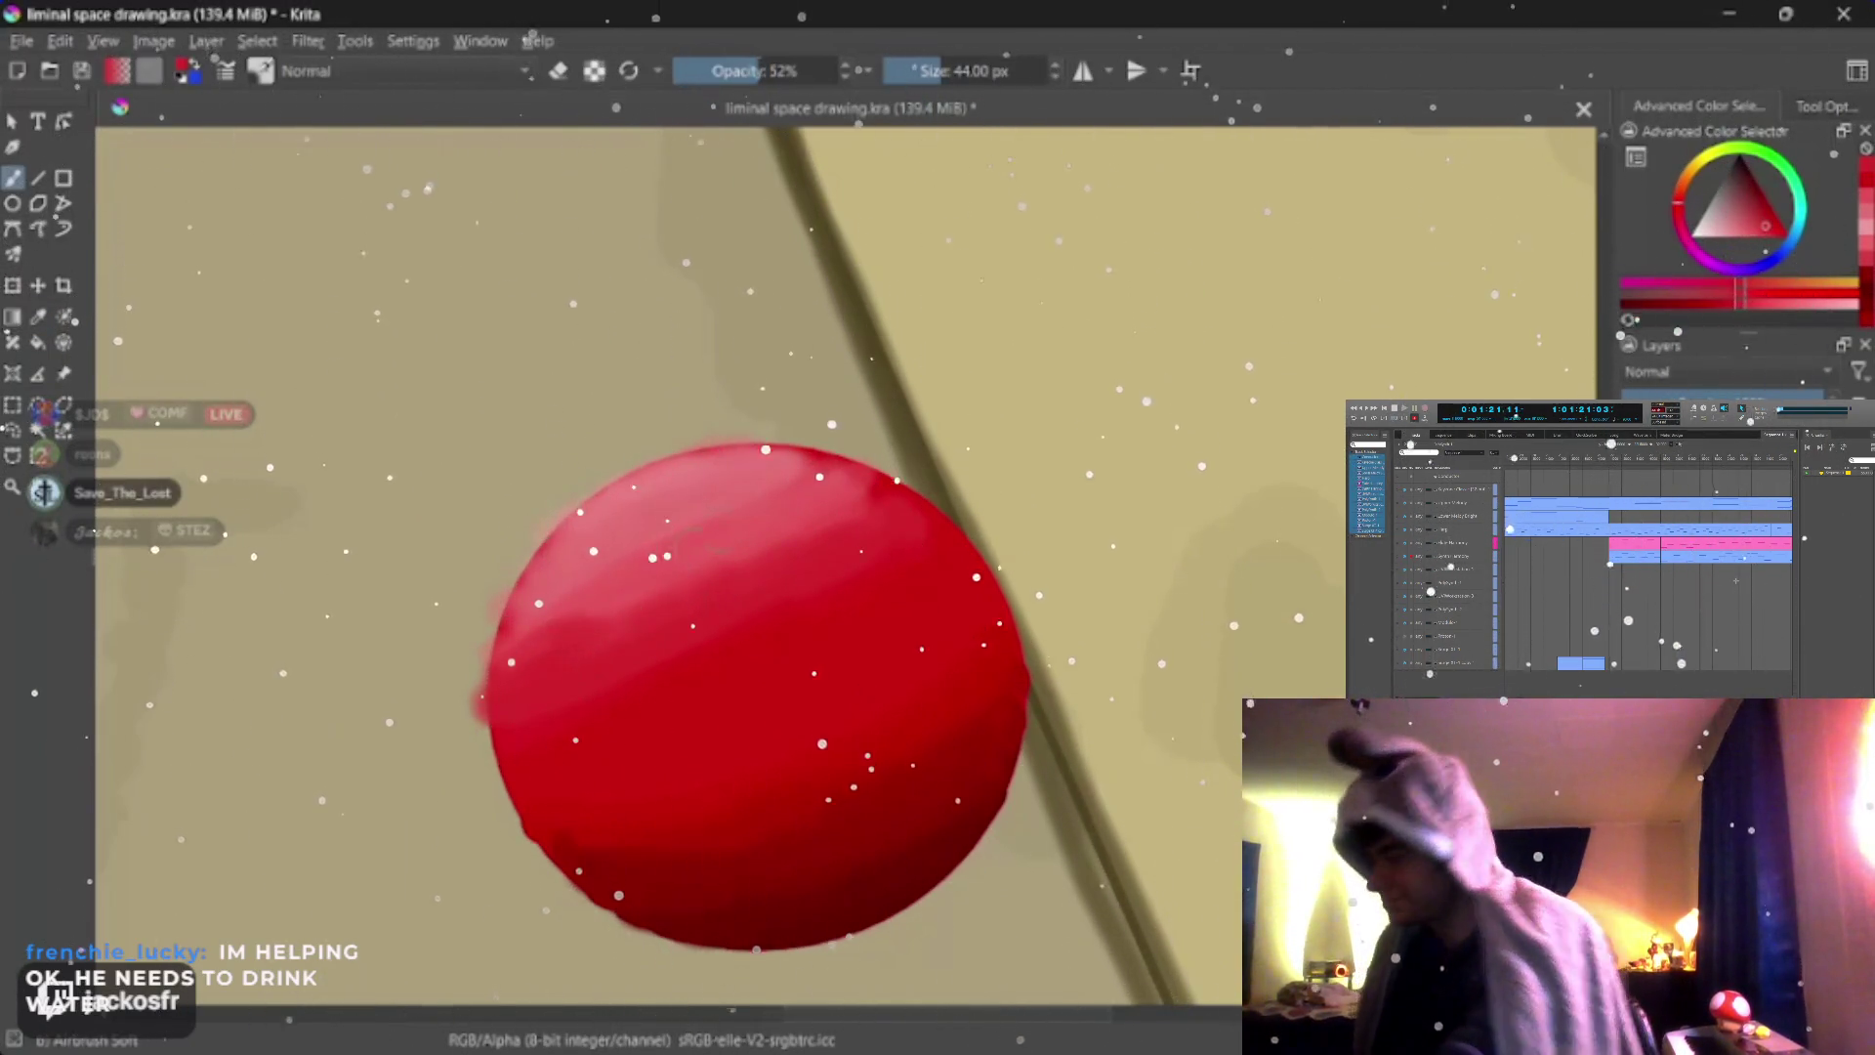
click(685, 550)
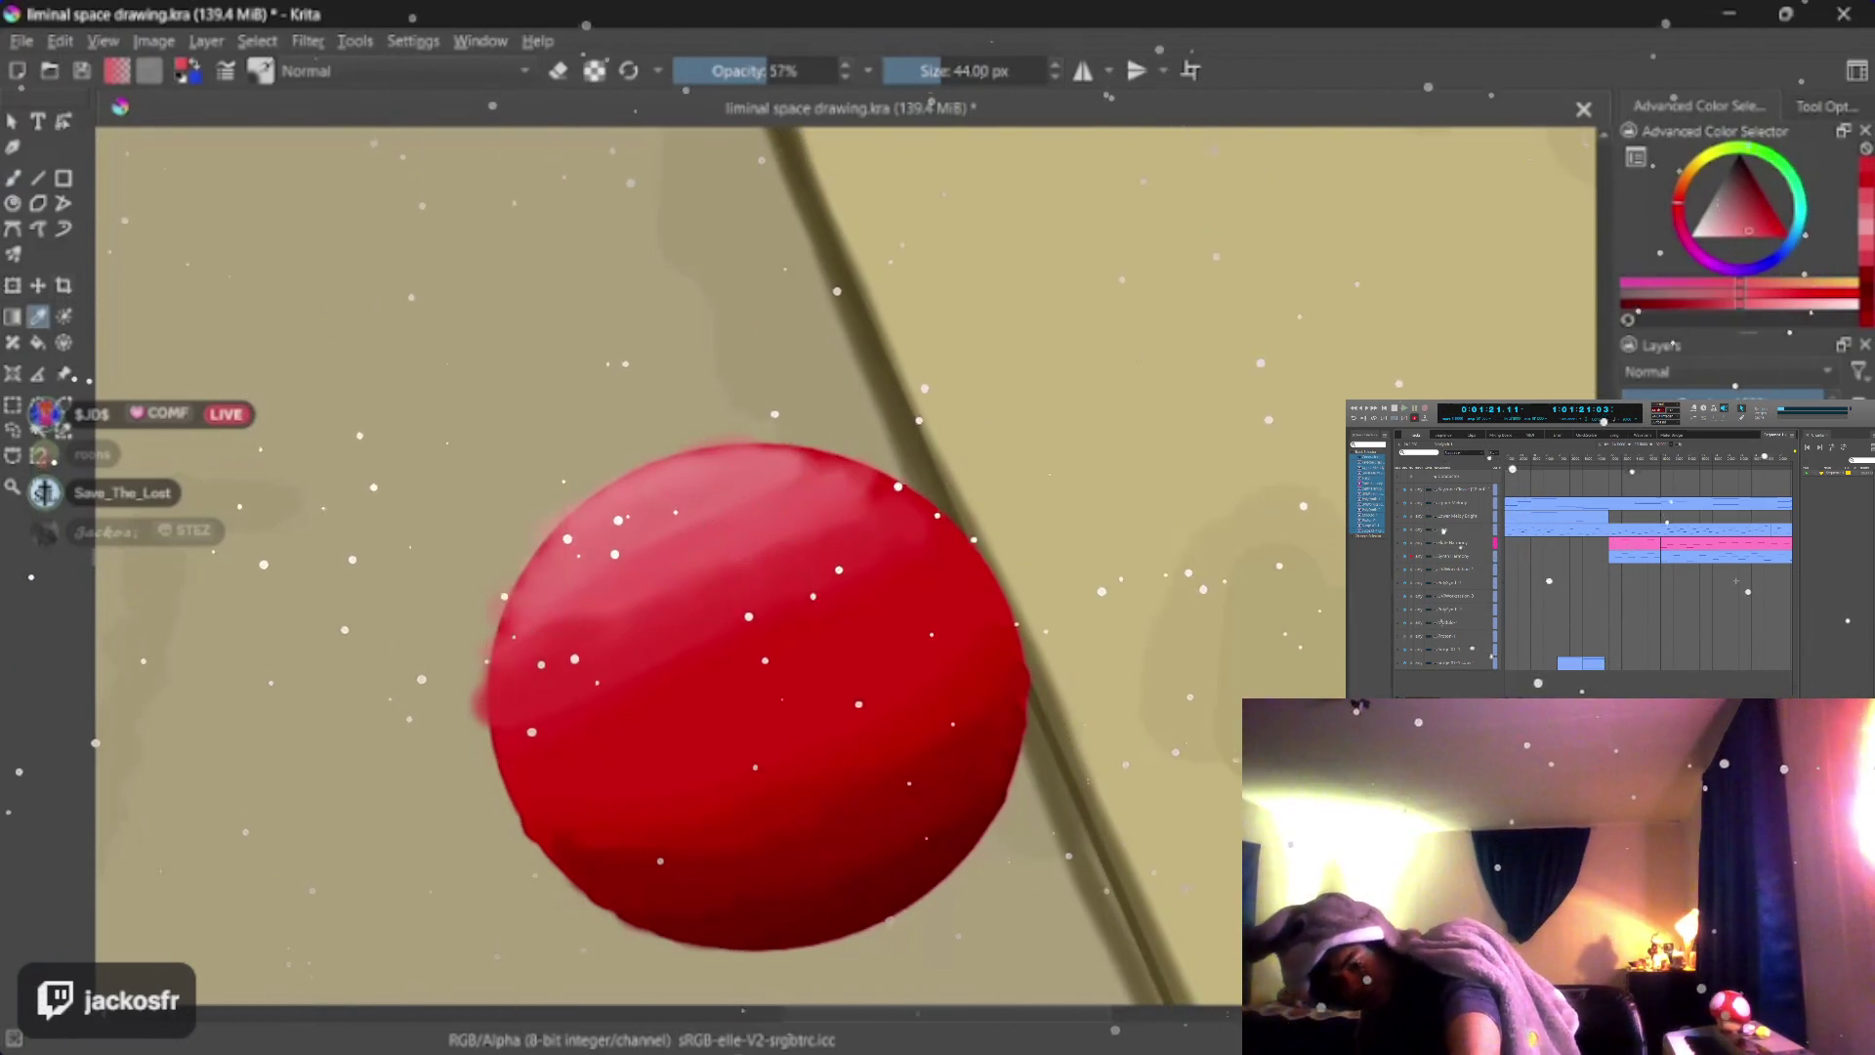
key(b)
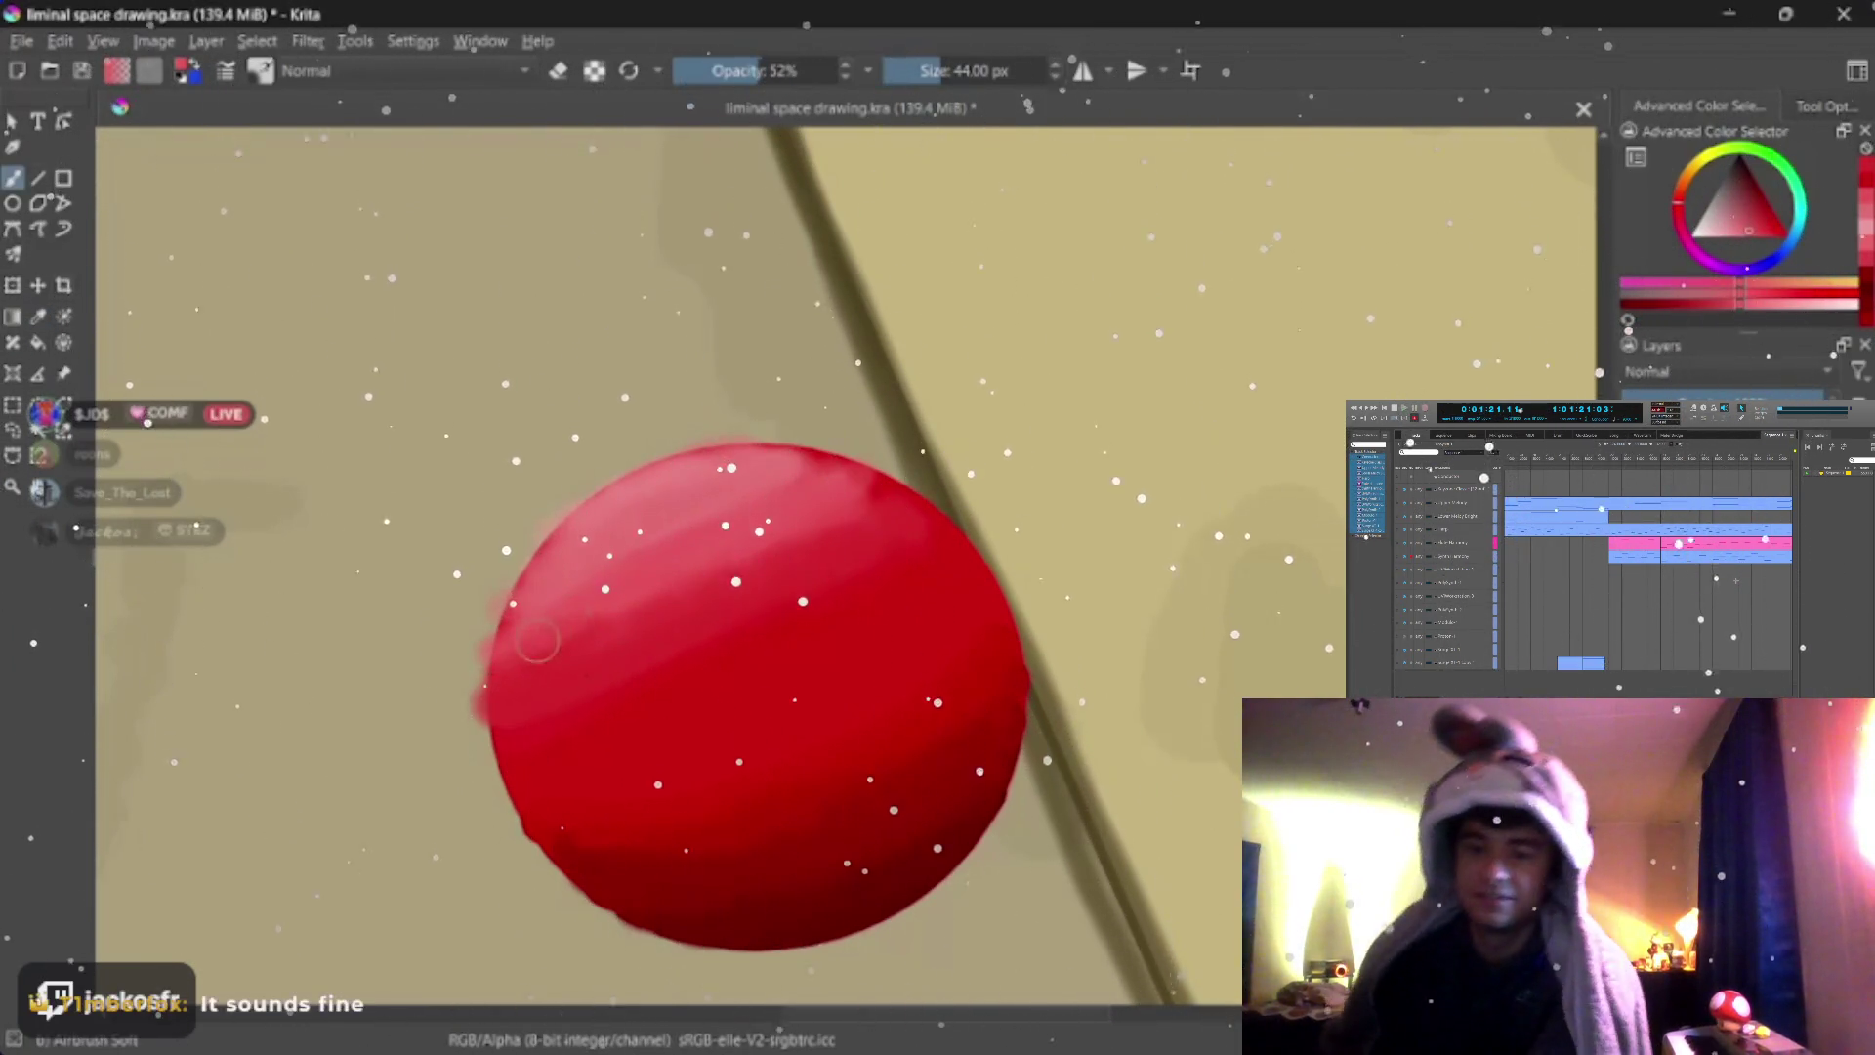
drag(513, 660, 822, 513)
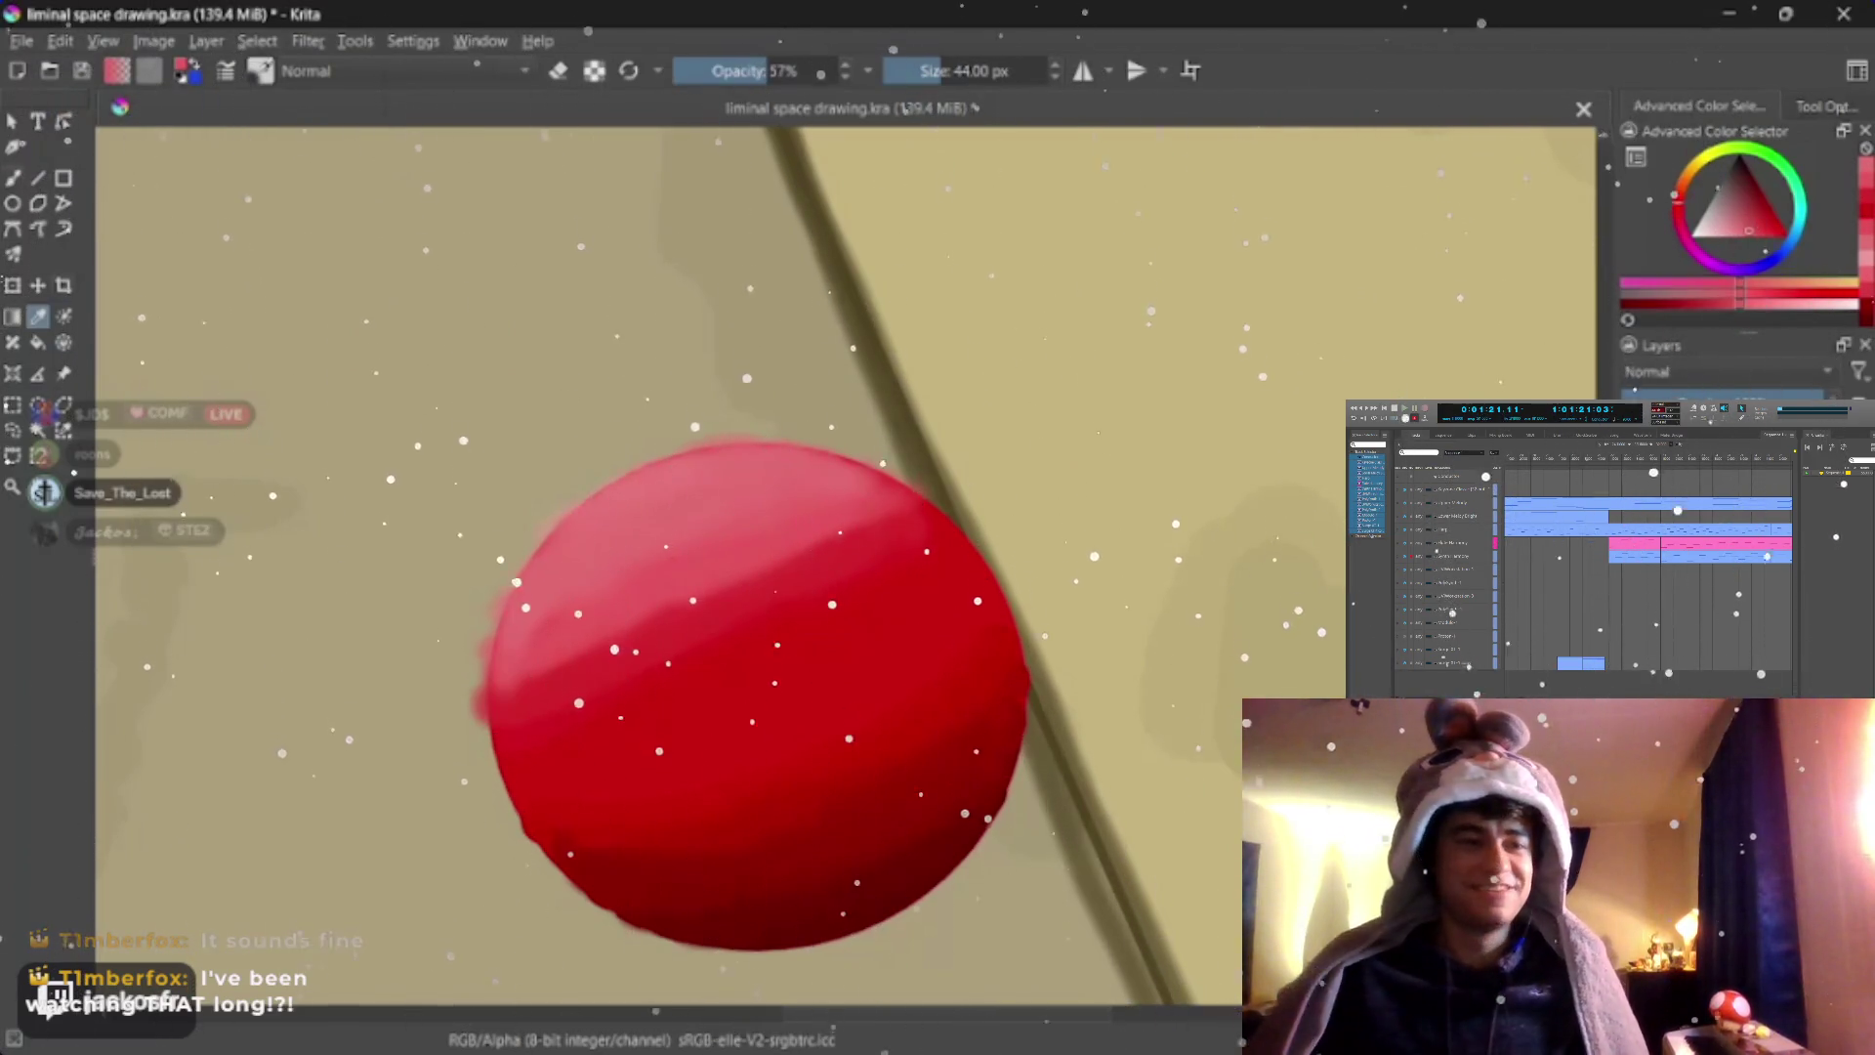
Alternate colour sampling and airbrush to blend the pink highlight into the red
key(o)
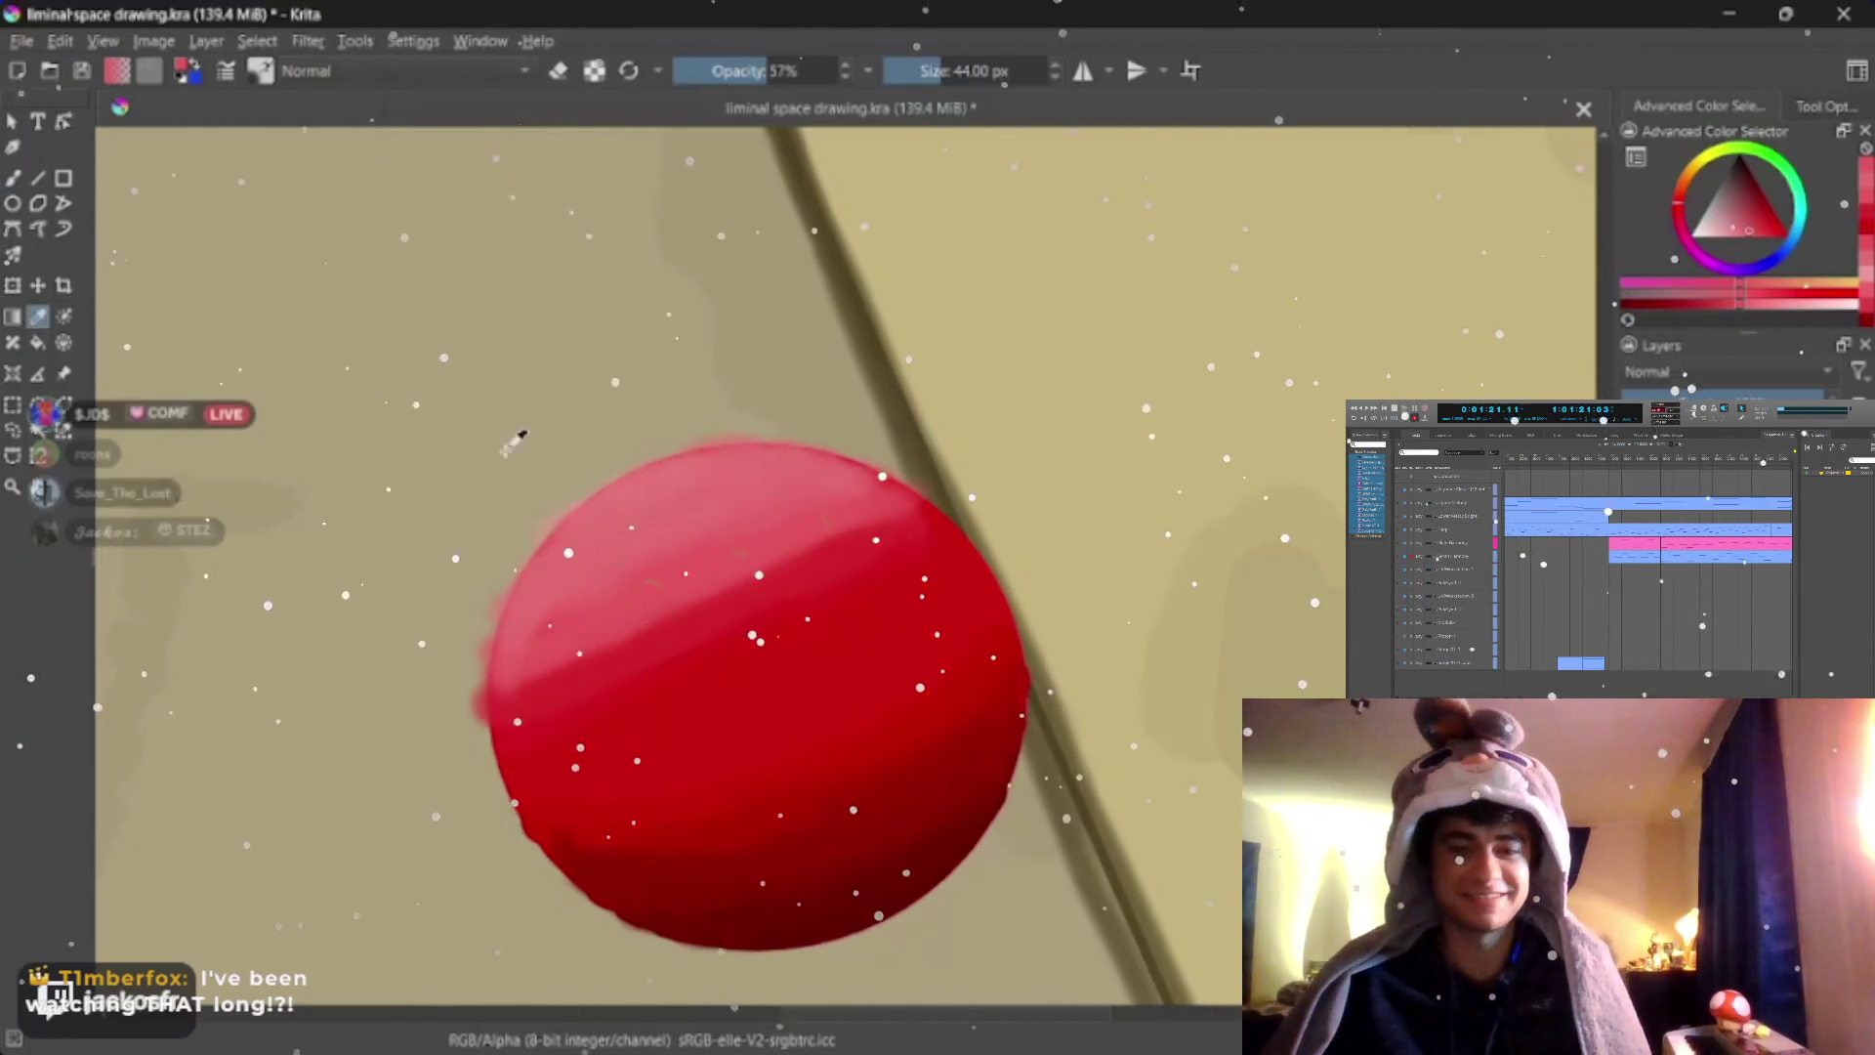
key(i)
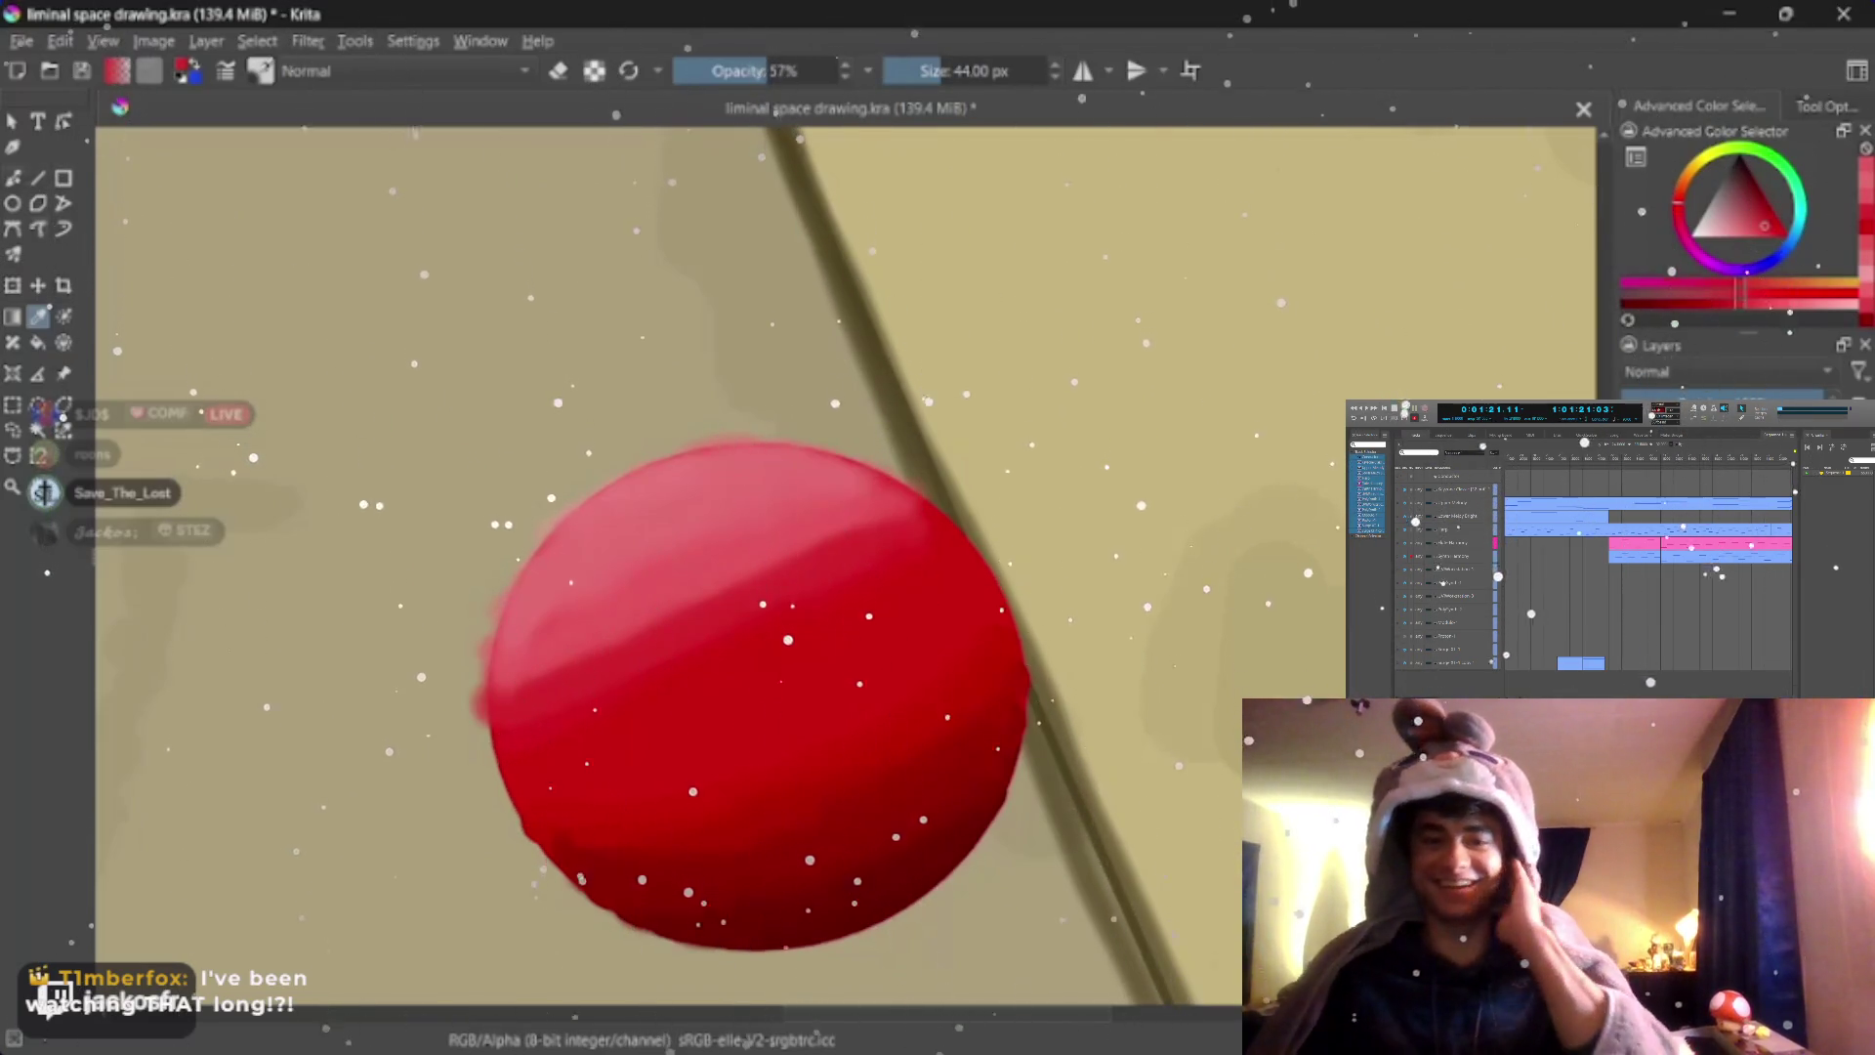
key(o)
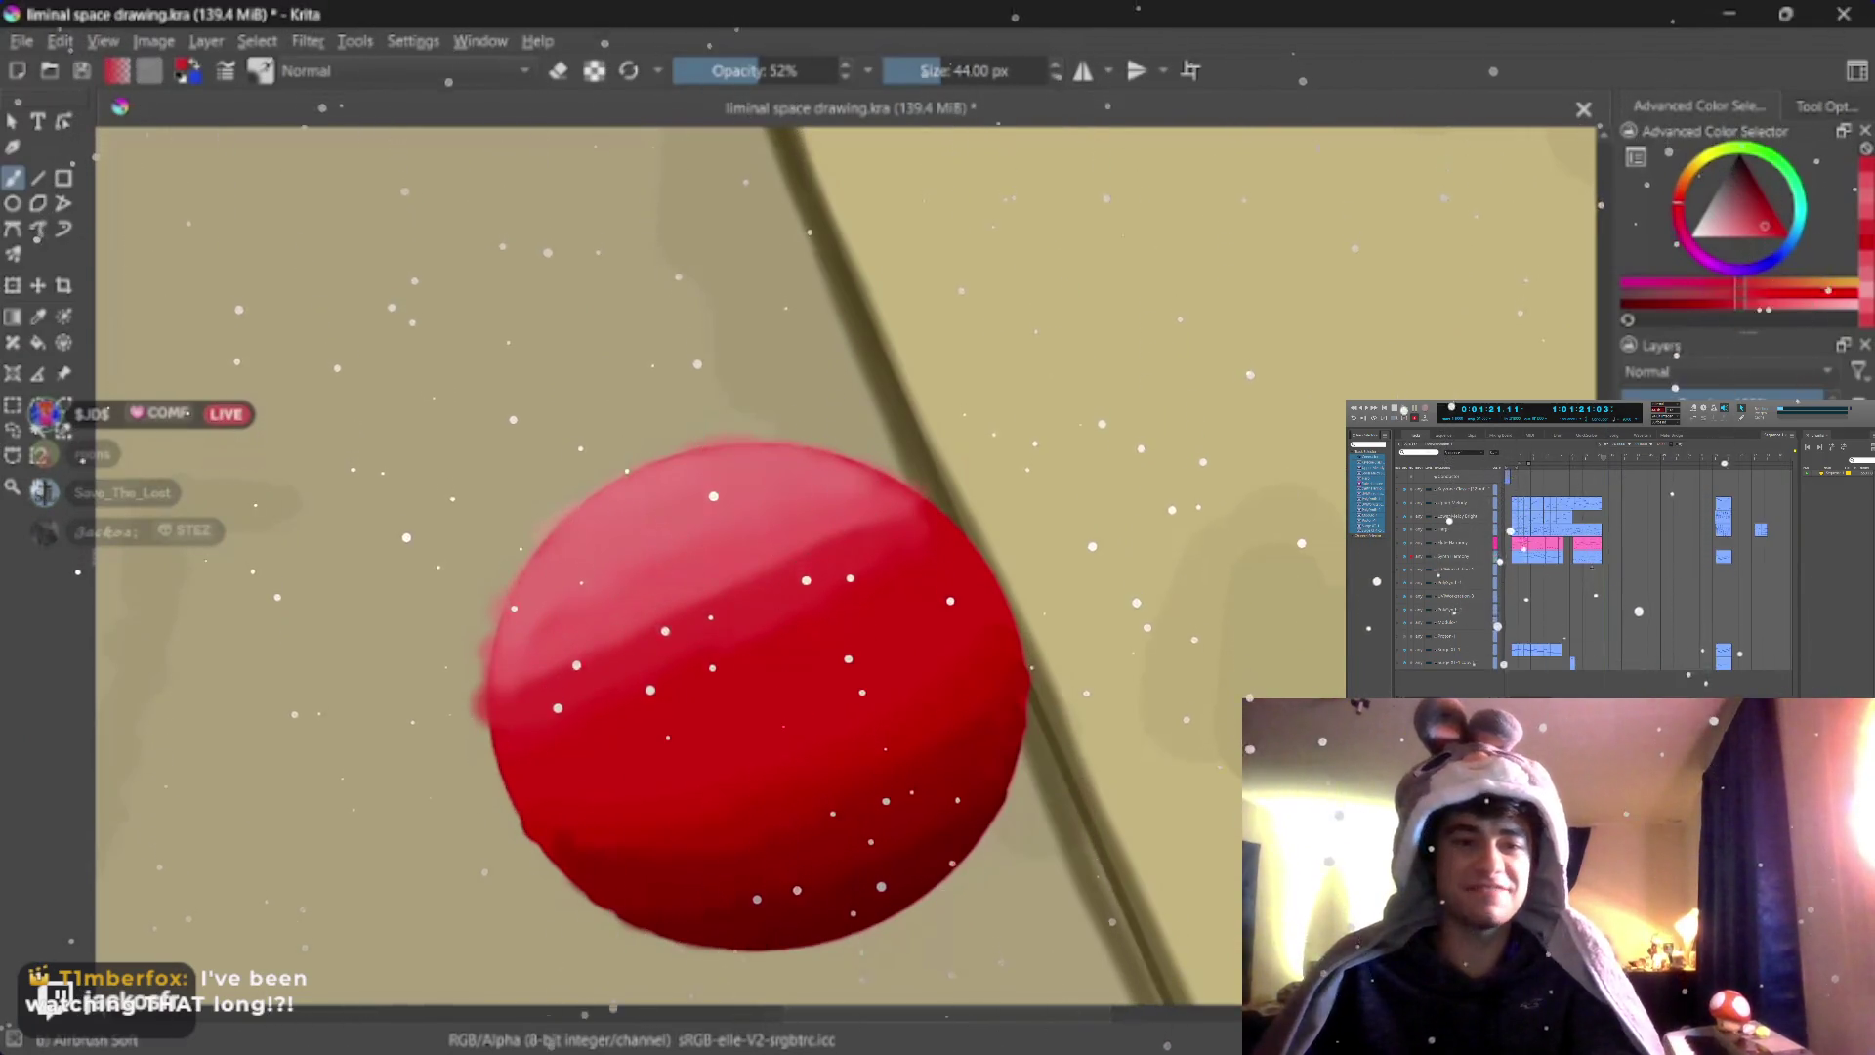
key(i)
key(2)
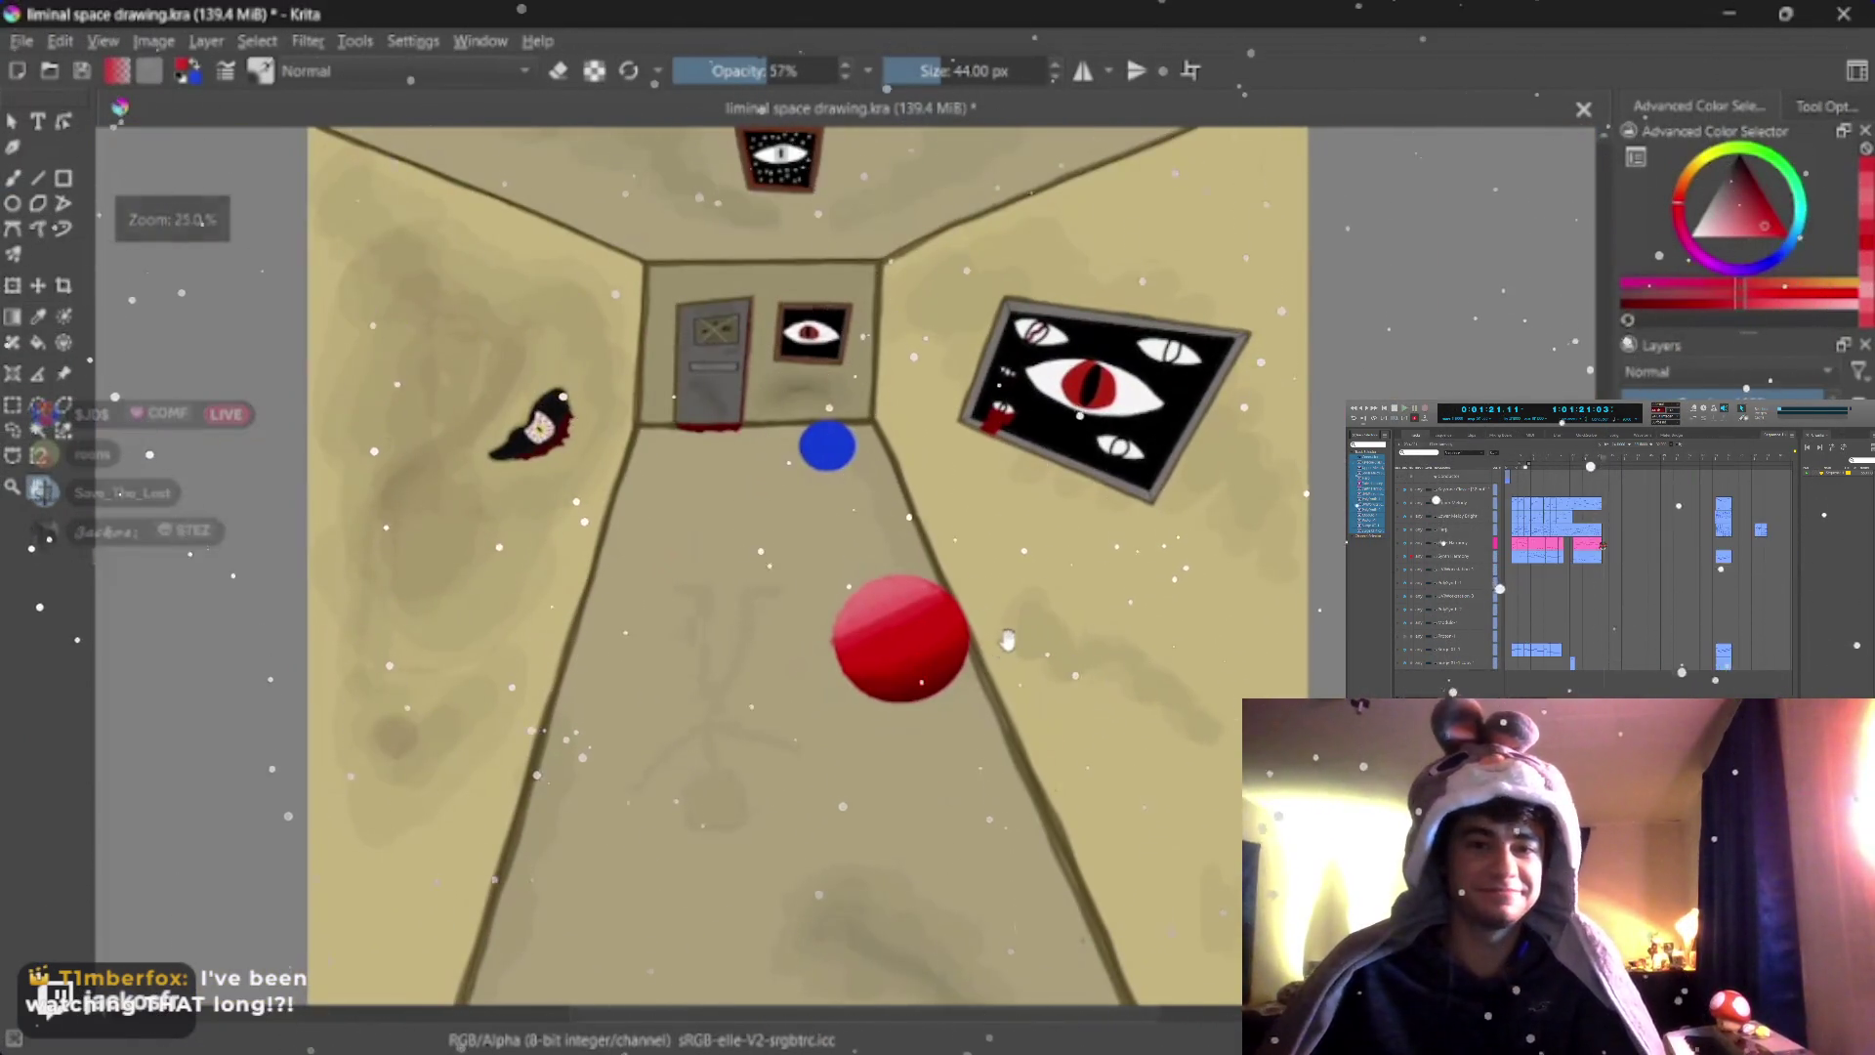
key(plus)
key(plus)
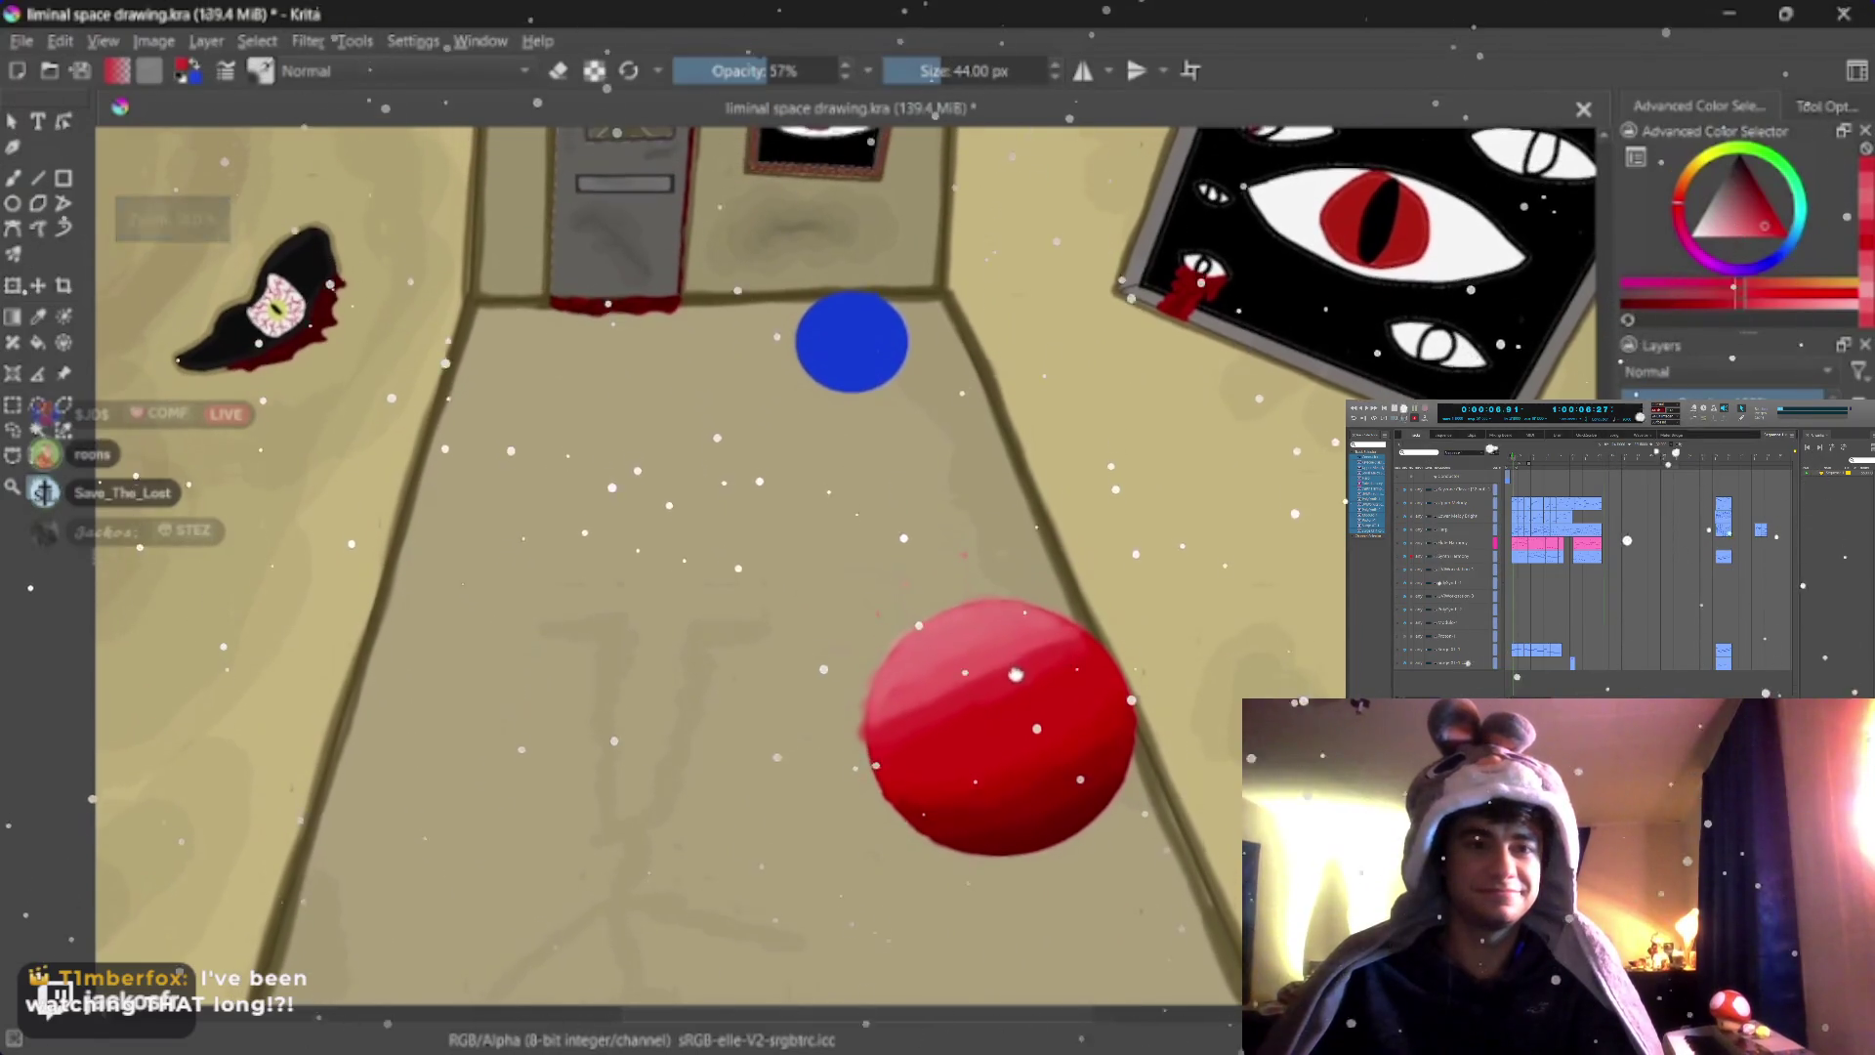
key(plus)
key(plus)
scroll(1021, 783, up, 3)
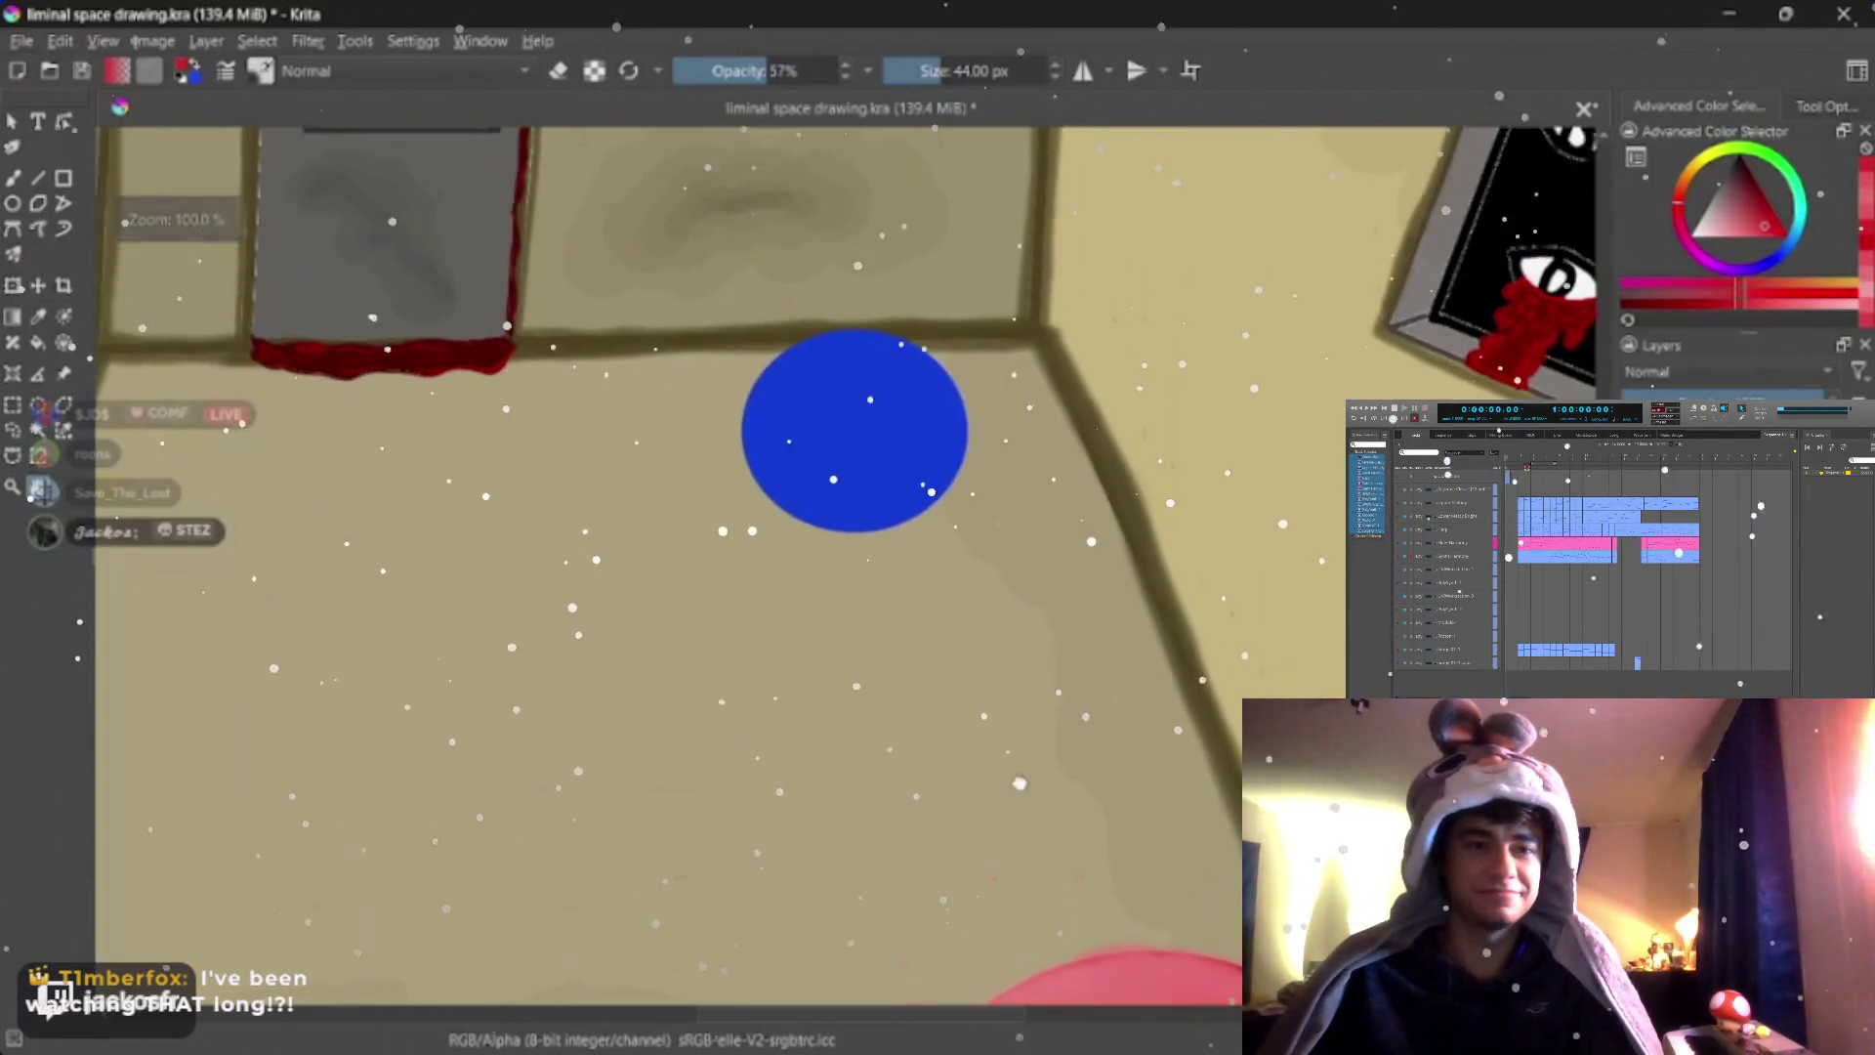
scroll(1020, 783, up, 3)
scroll(1021, 785, up, 1)
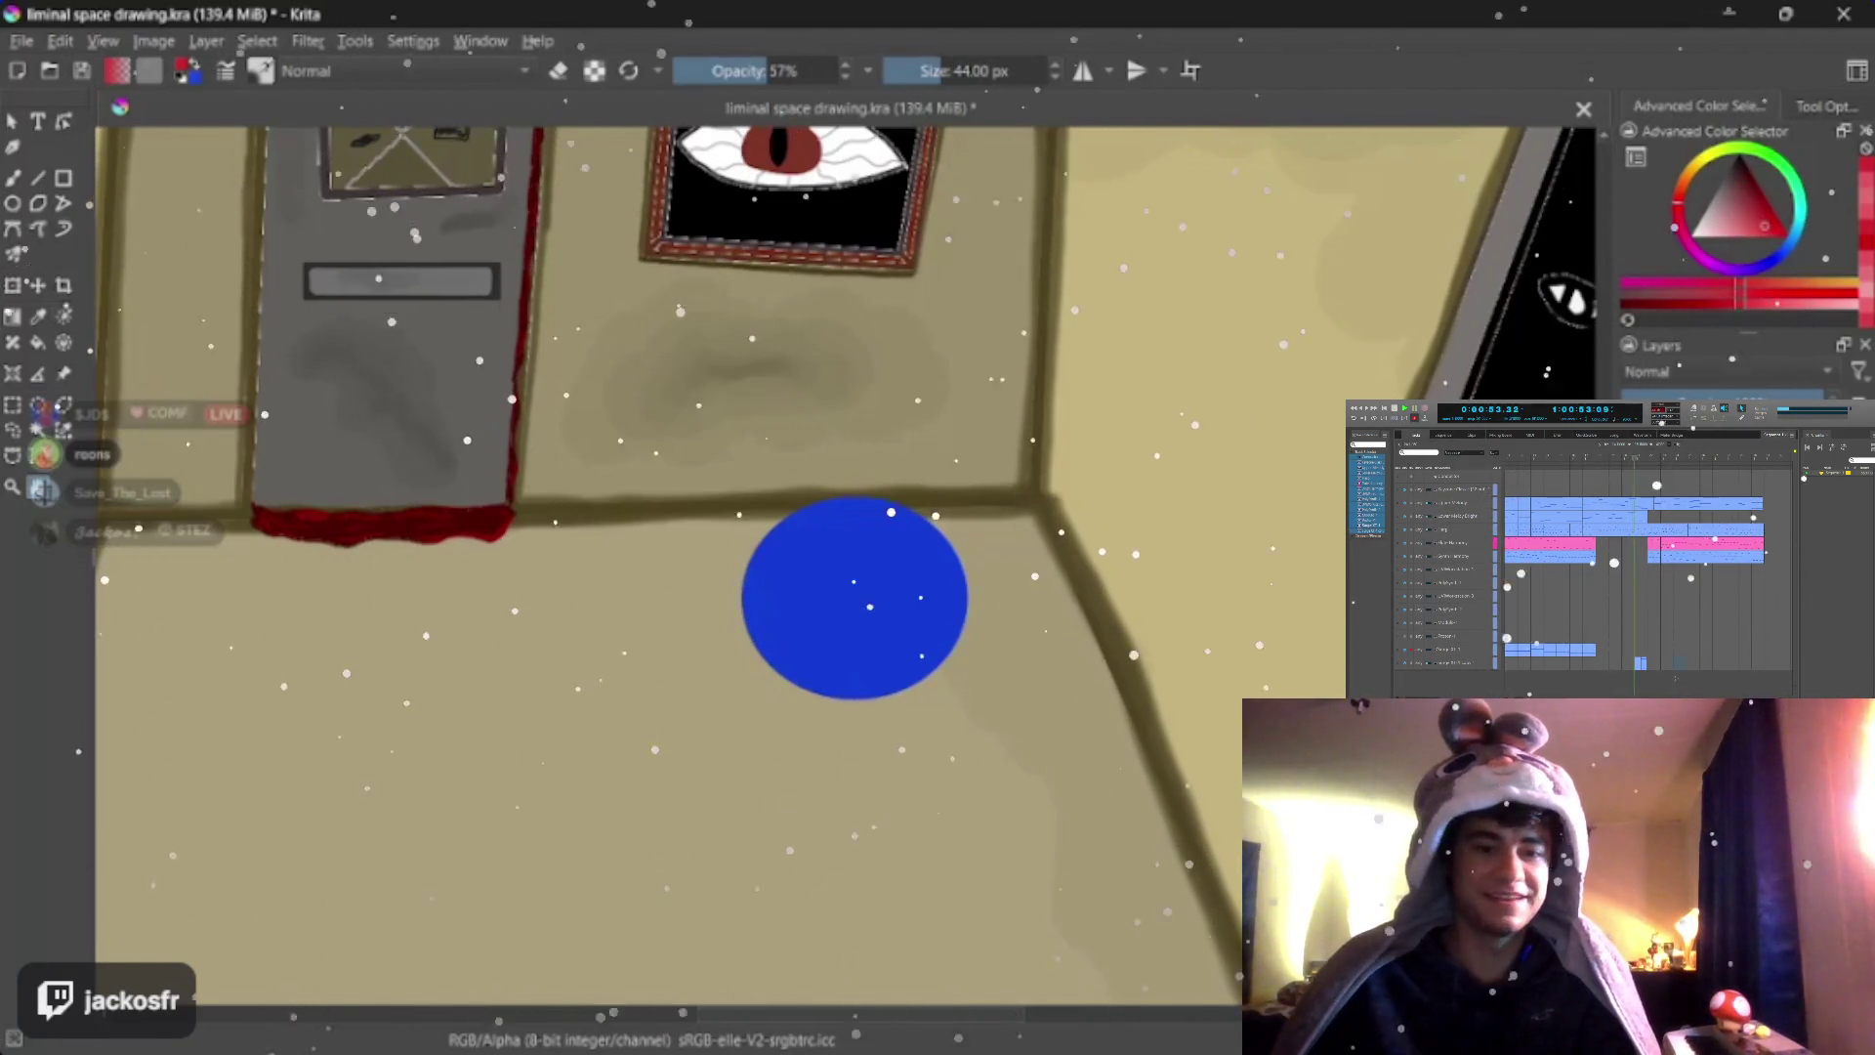
scroll(170, 264, up, 3)
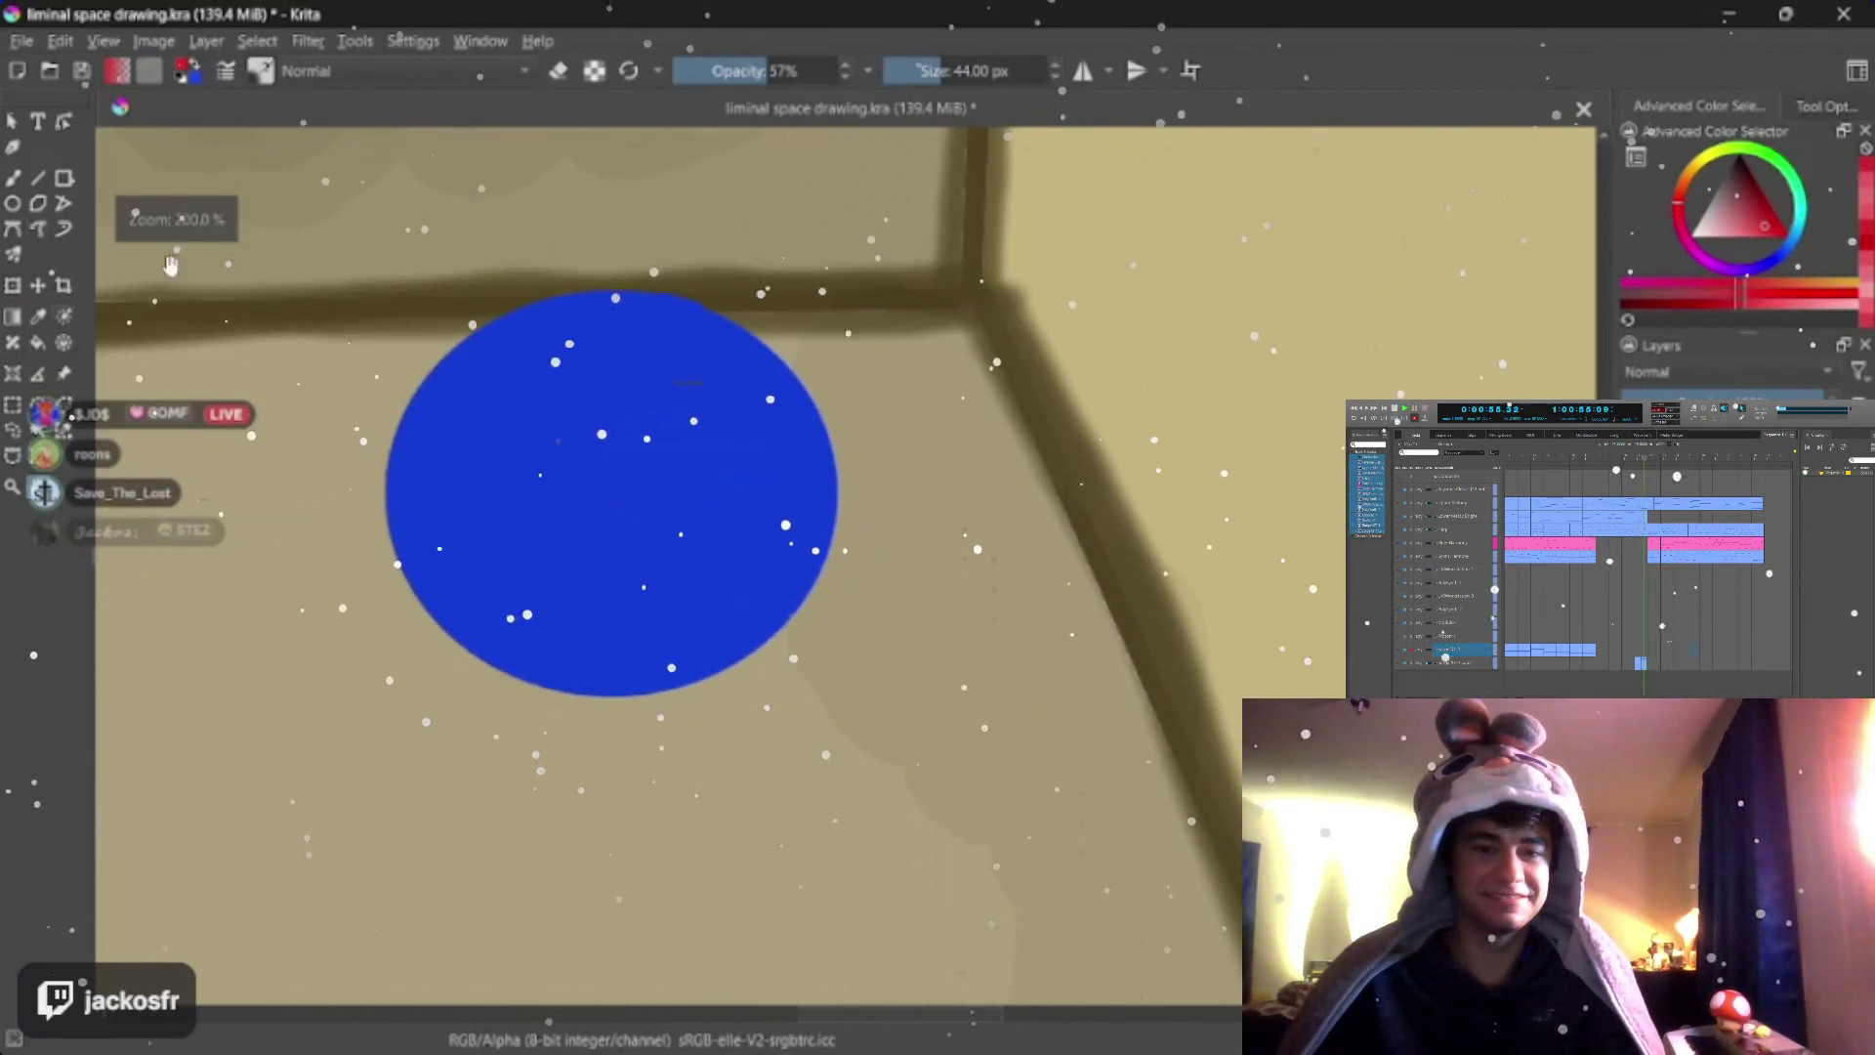
Airbrush a darker blue shading band across the blue disc's lower half with a smaller brush
ctrl+click(736, 542)
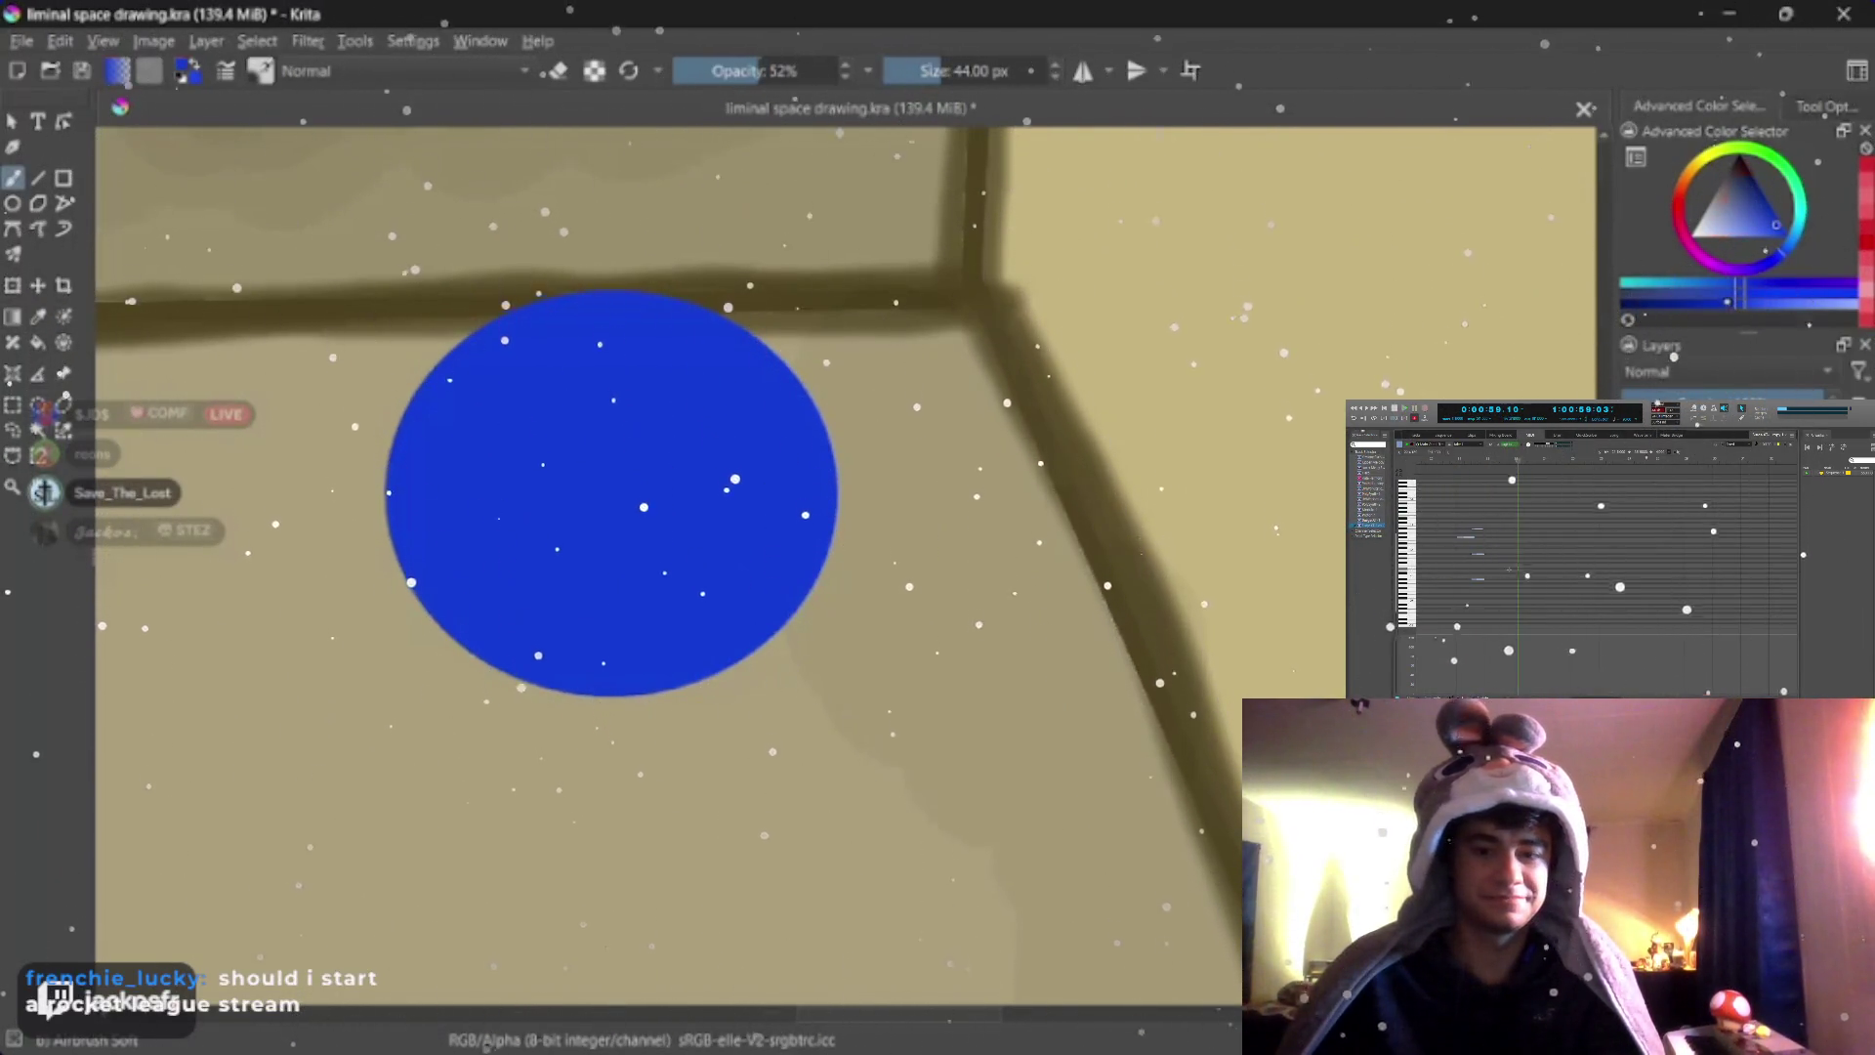
ctrl+click(611, 491)
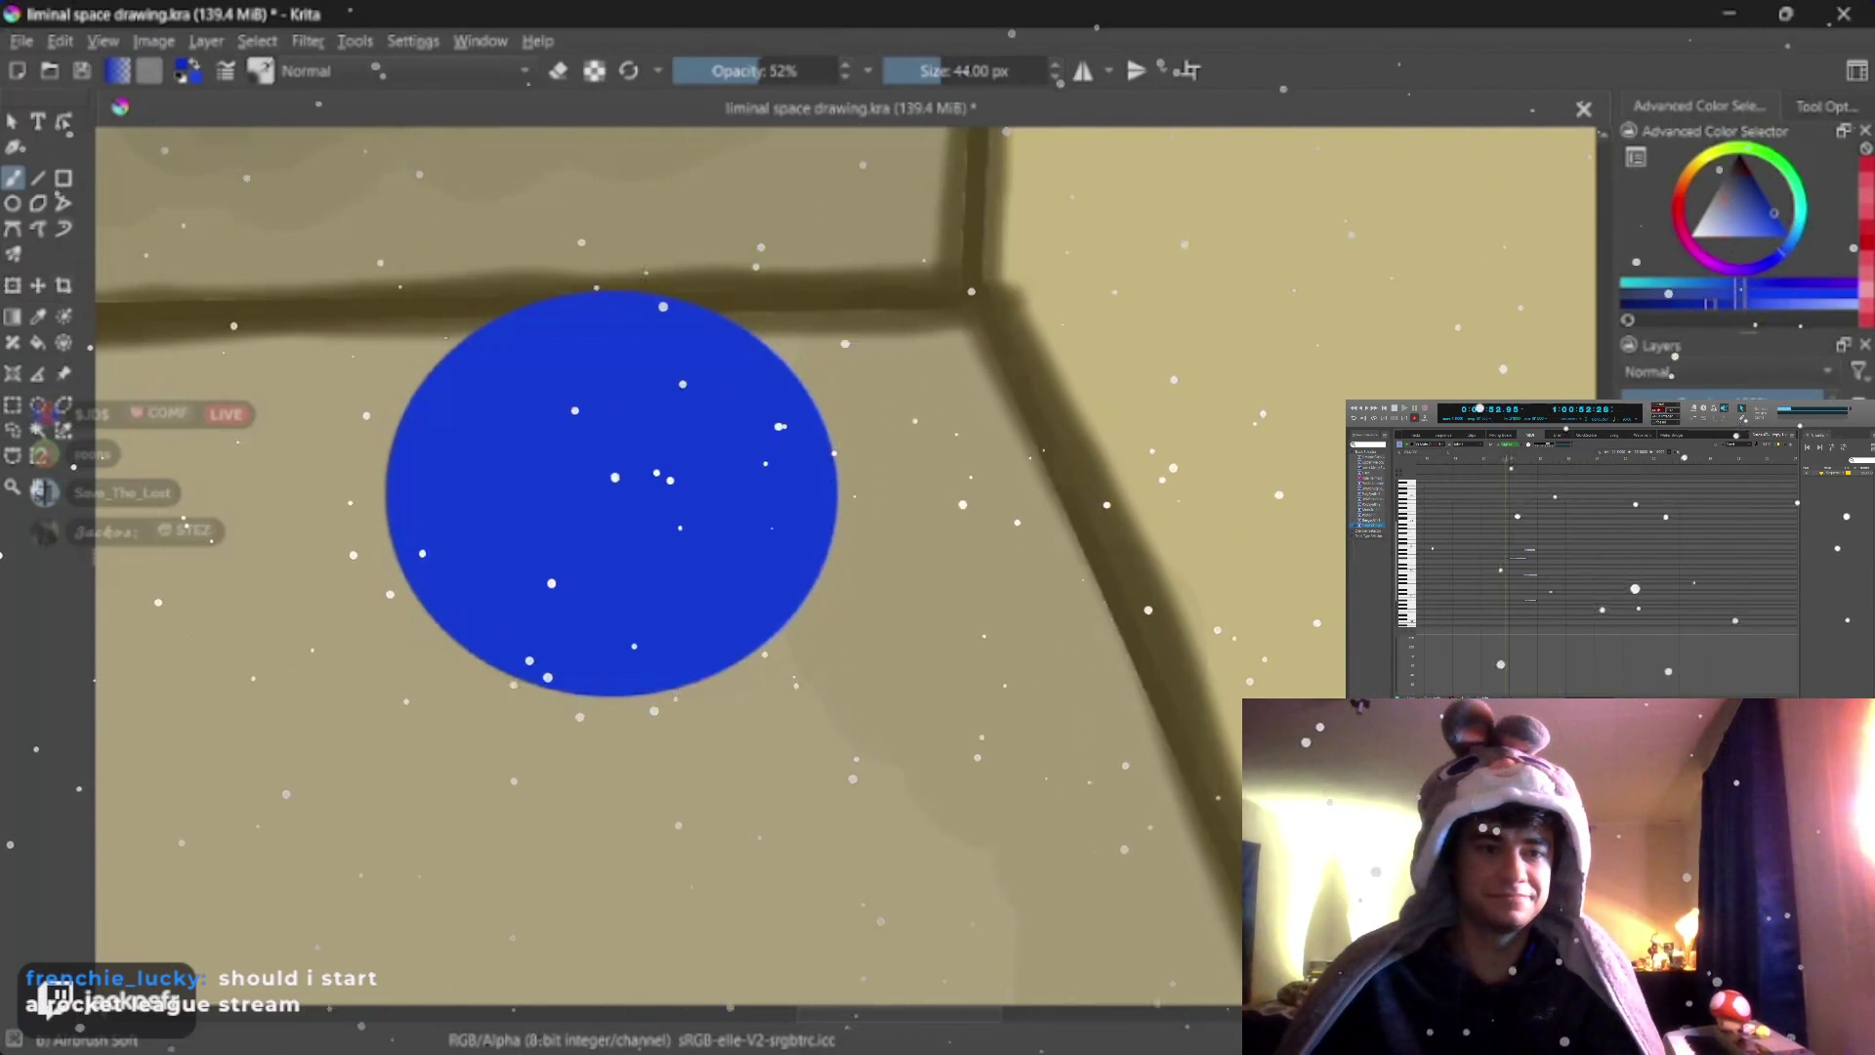
key(bracketleft)
key(bracketleft)
key(bracketleft)
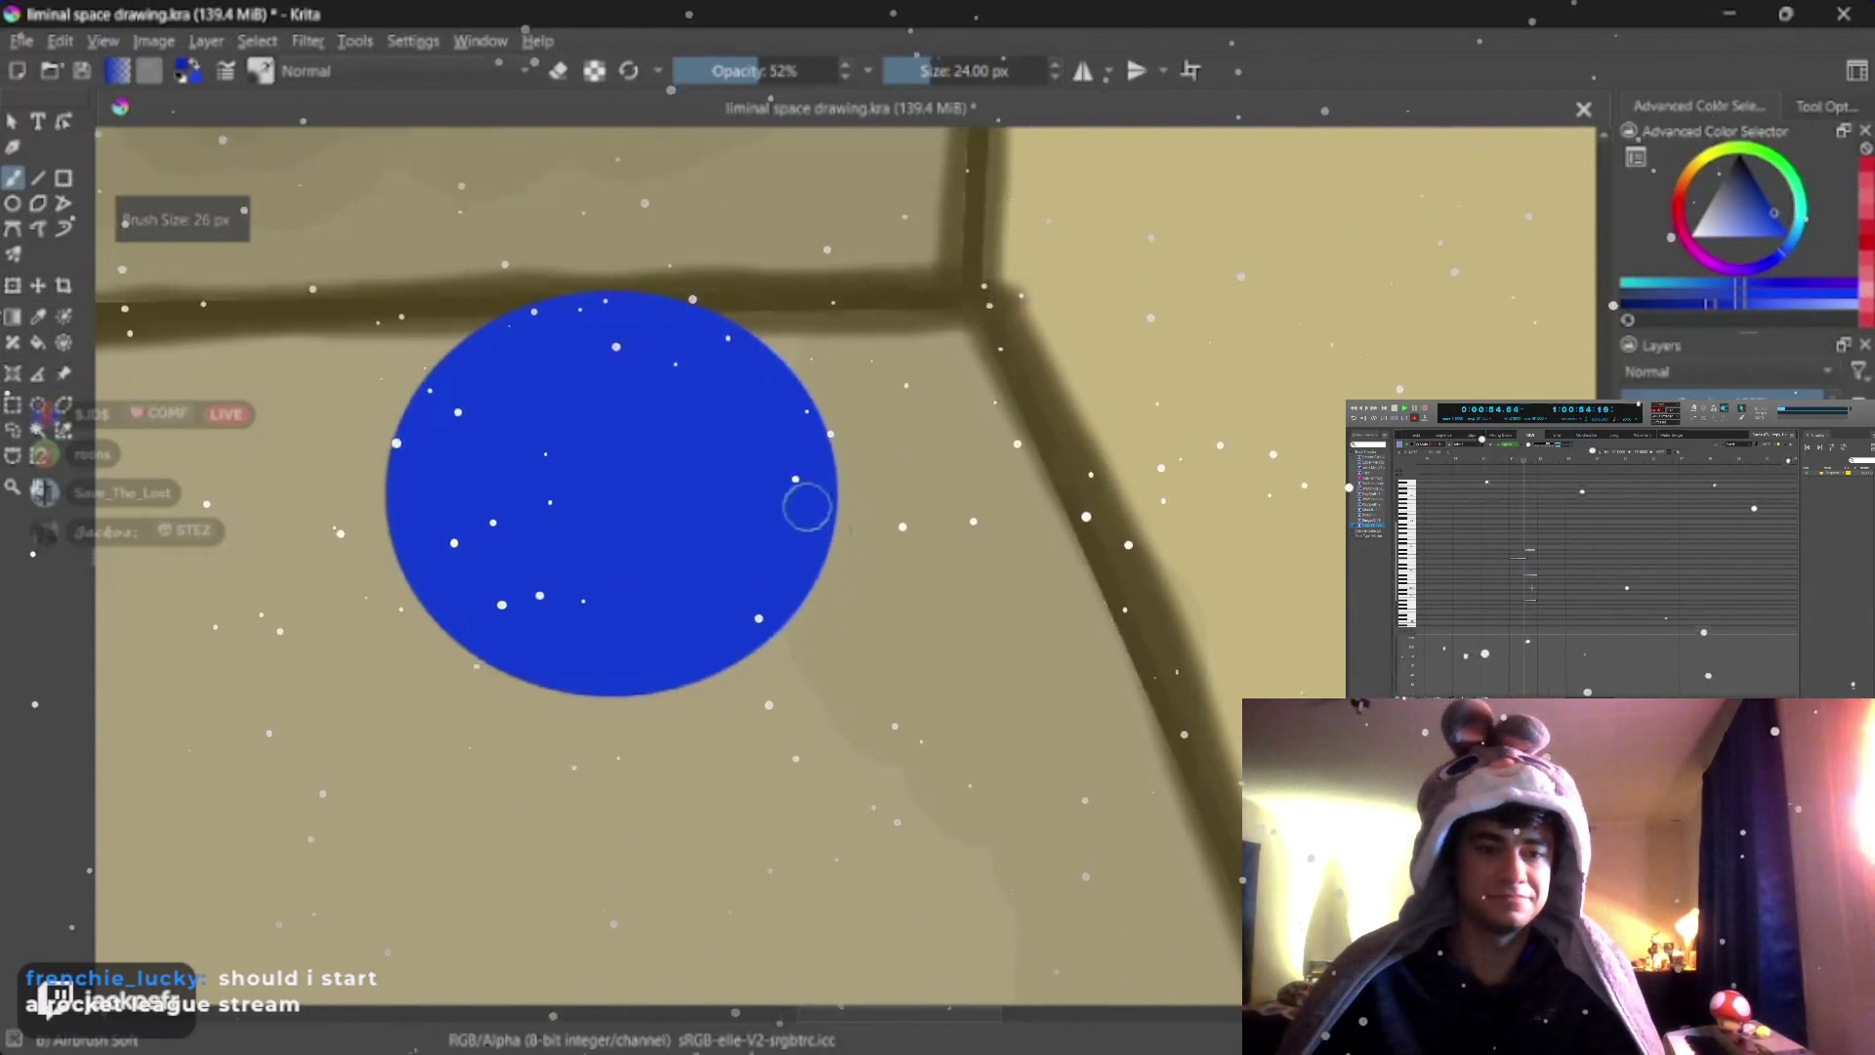
drag(807, 506, 470, 623)
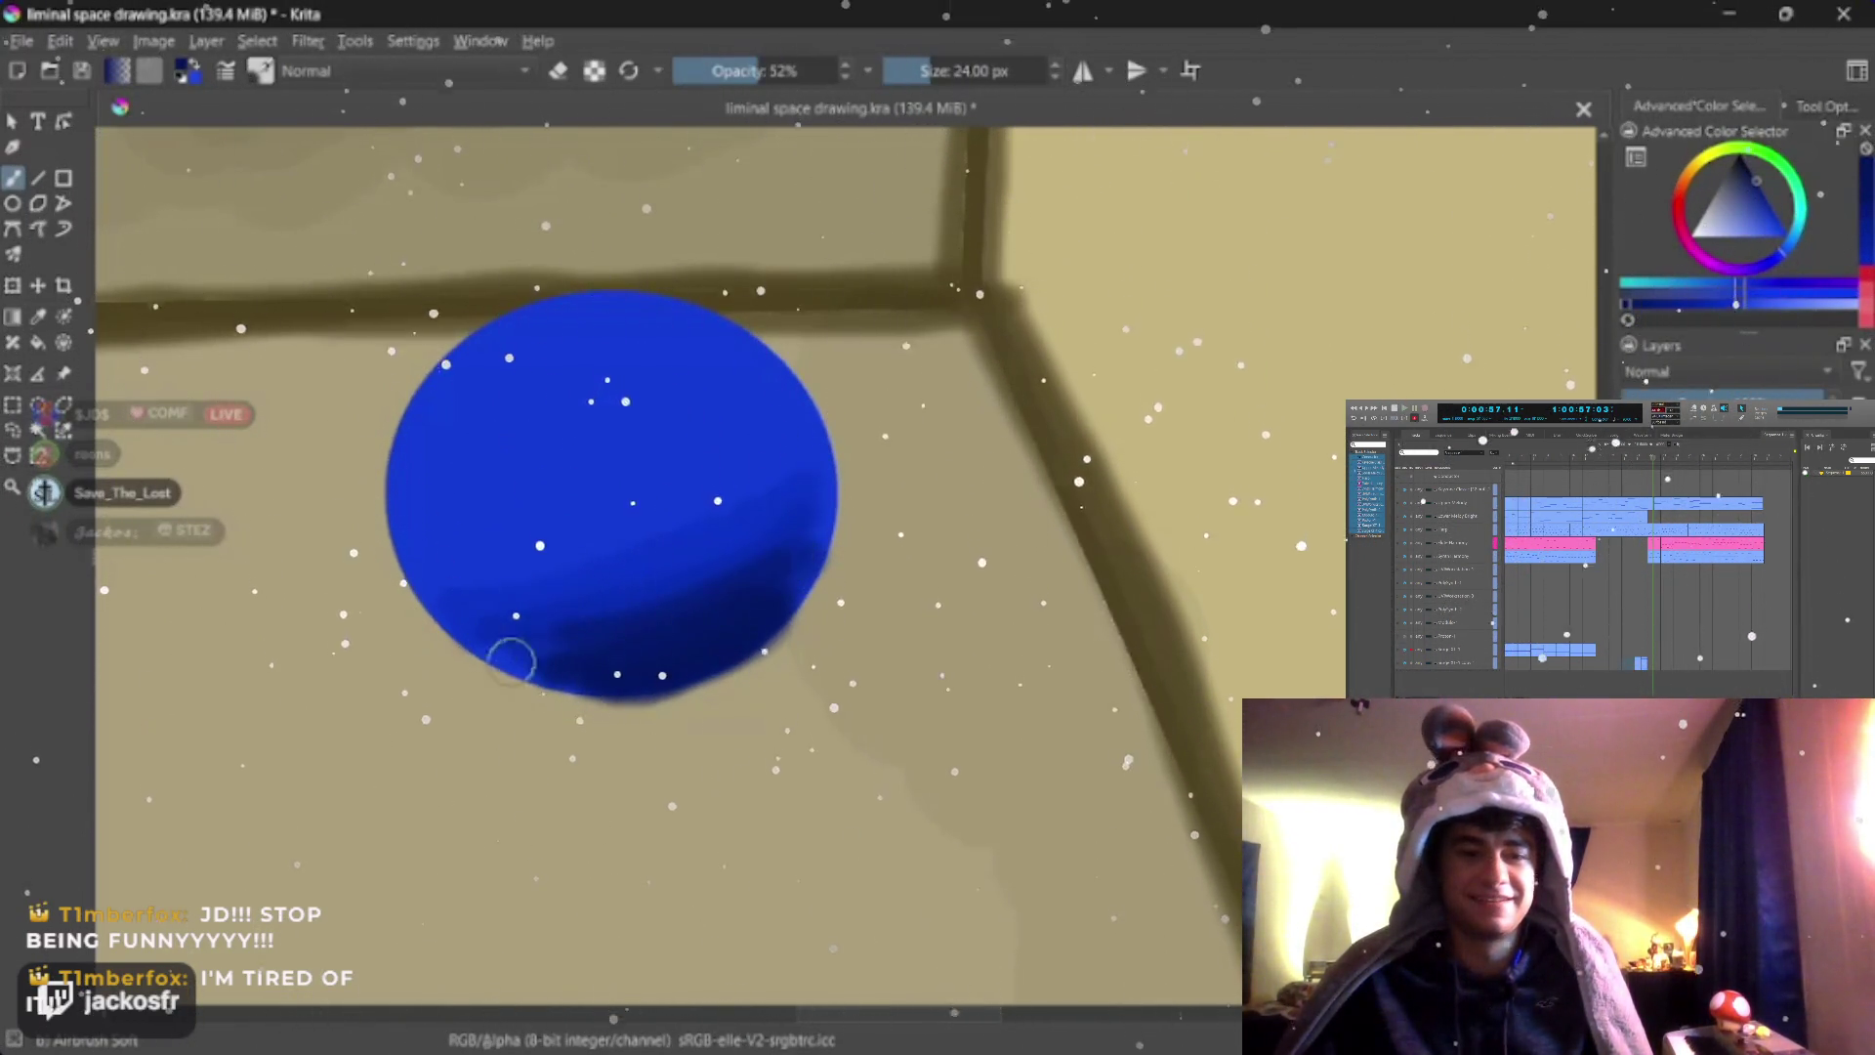
key(o)
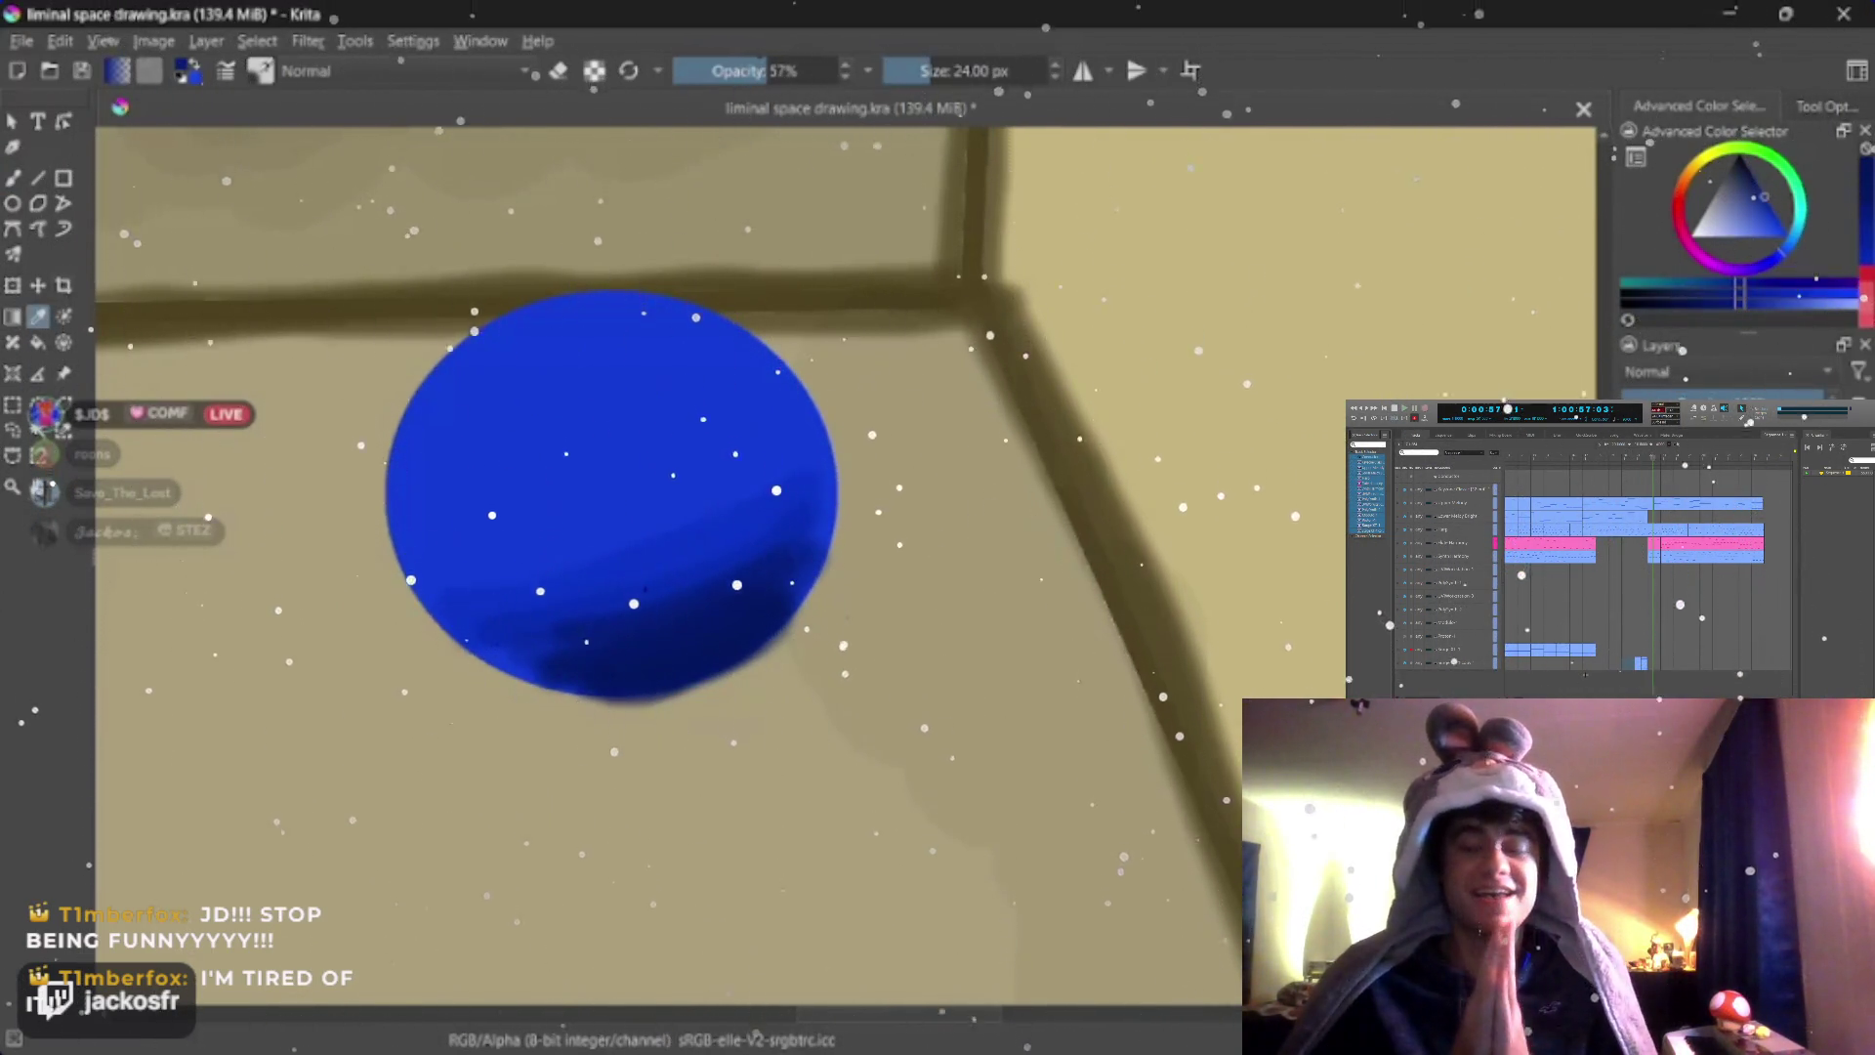
key(i)
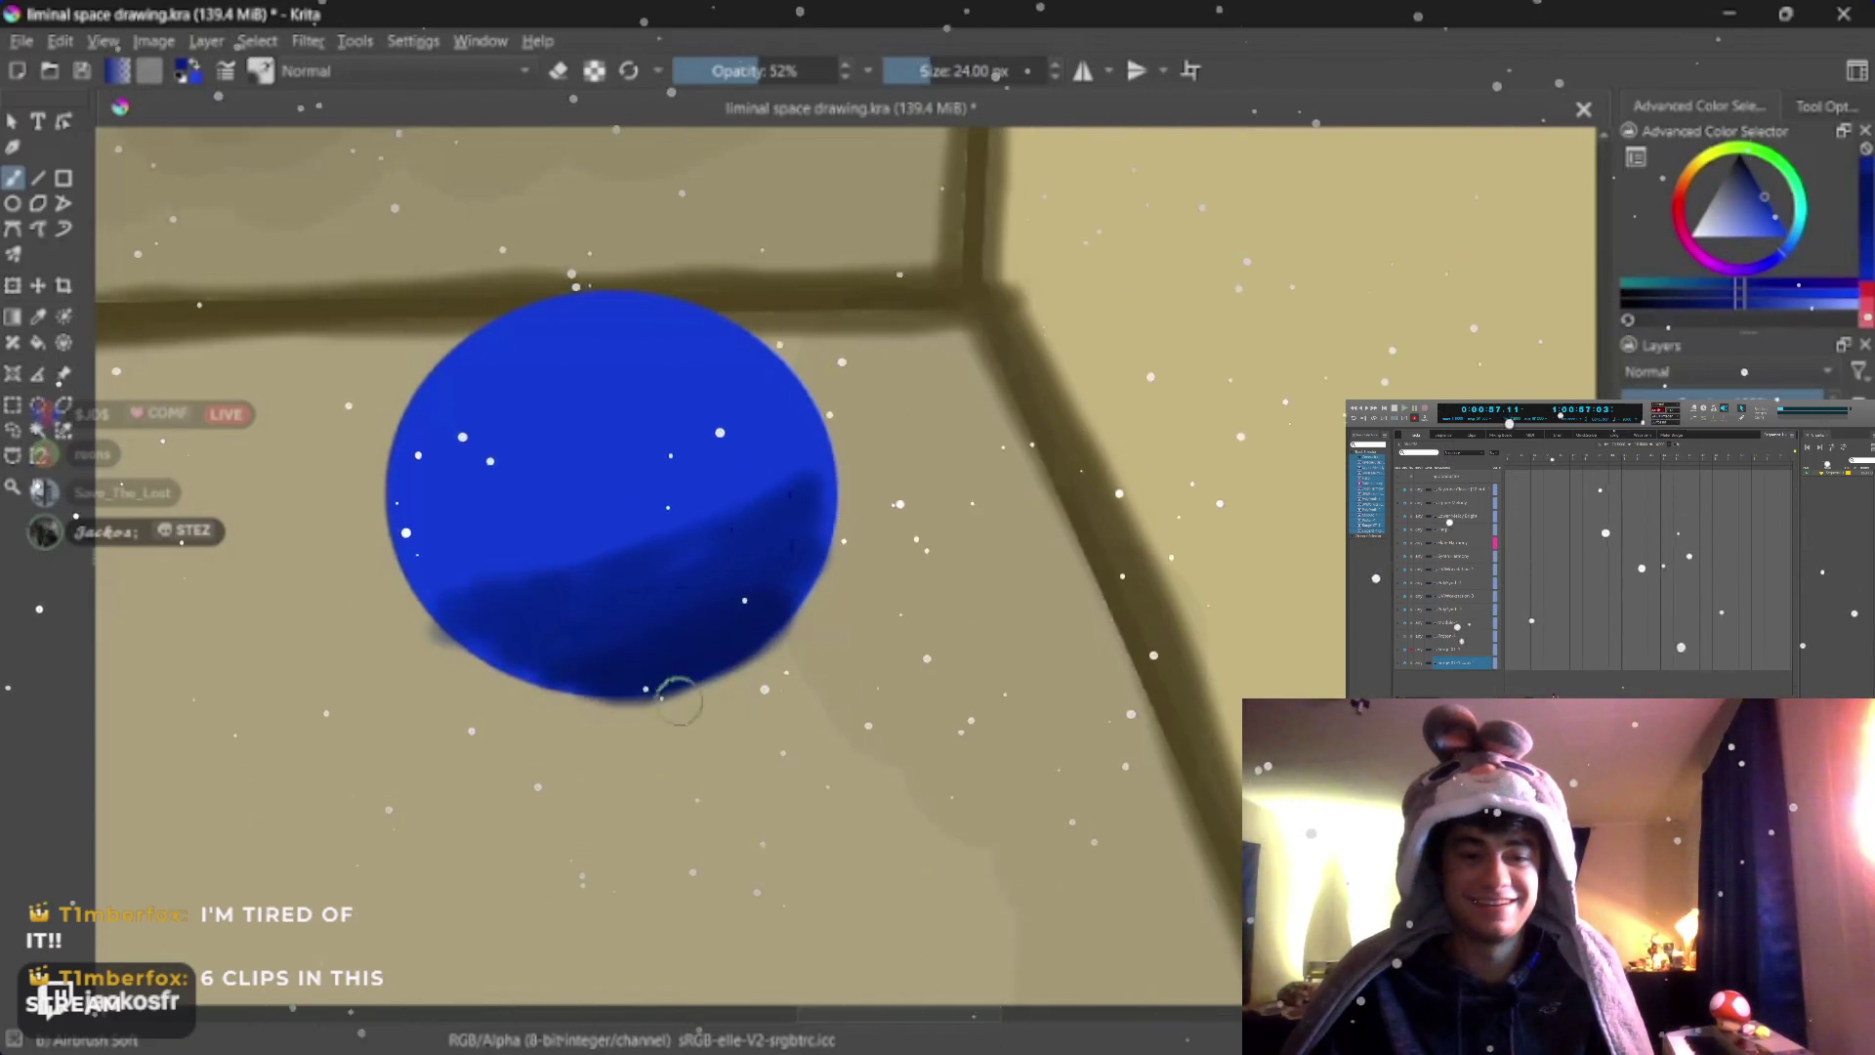
Sample a blue from the disc and airbrush lighter bands with a 15 px brush
drag(753, 570, 763, 666)
drag(637, 567, 722, 608)
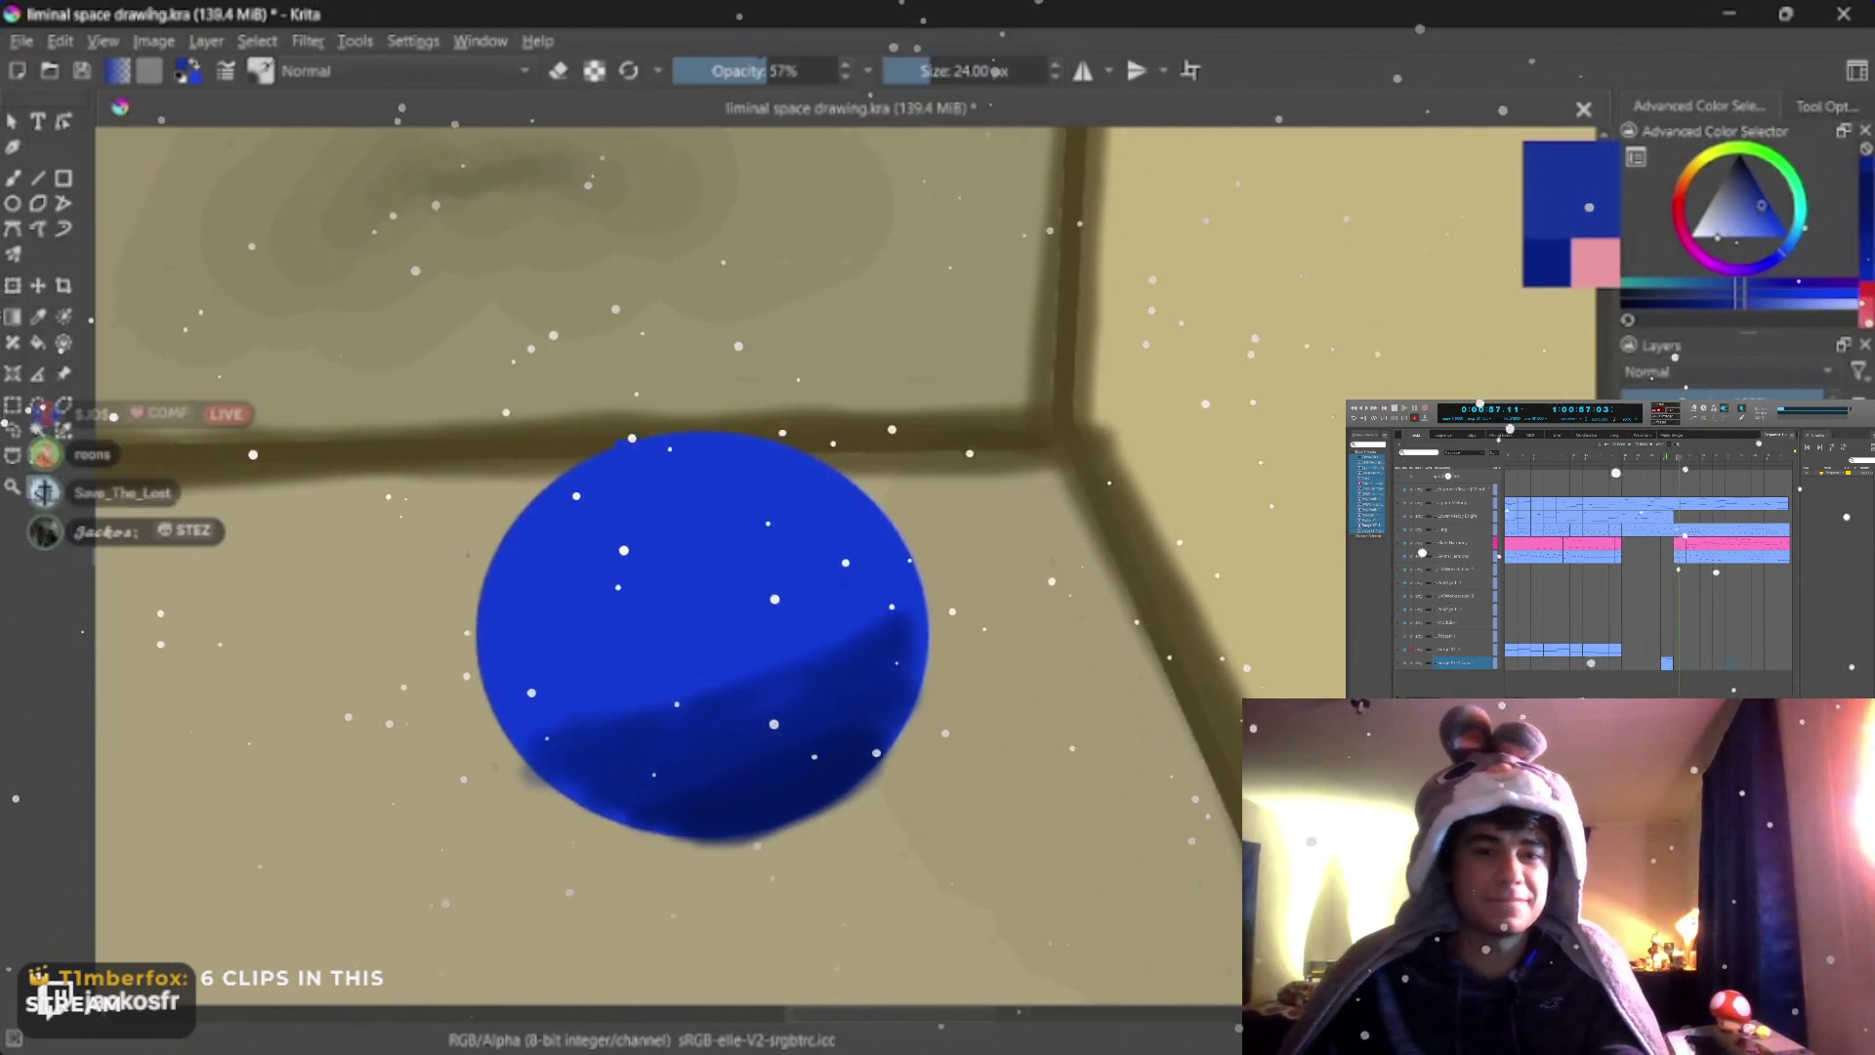
key(i)
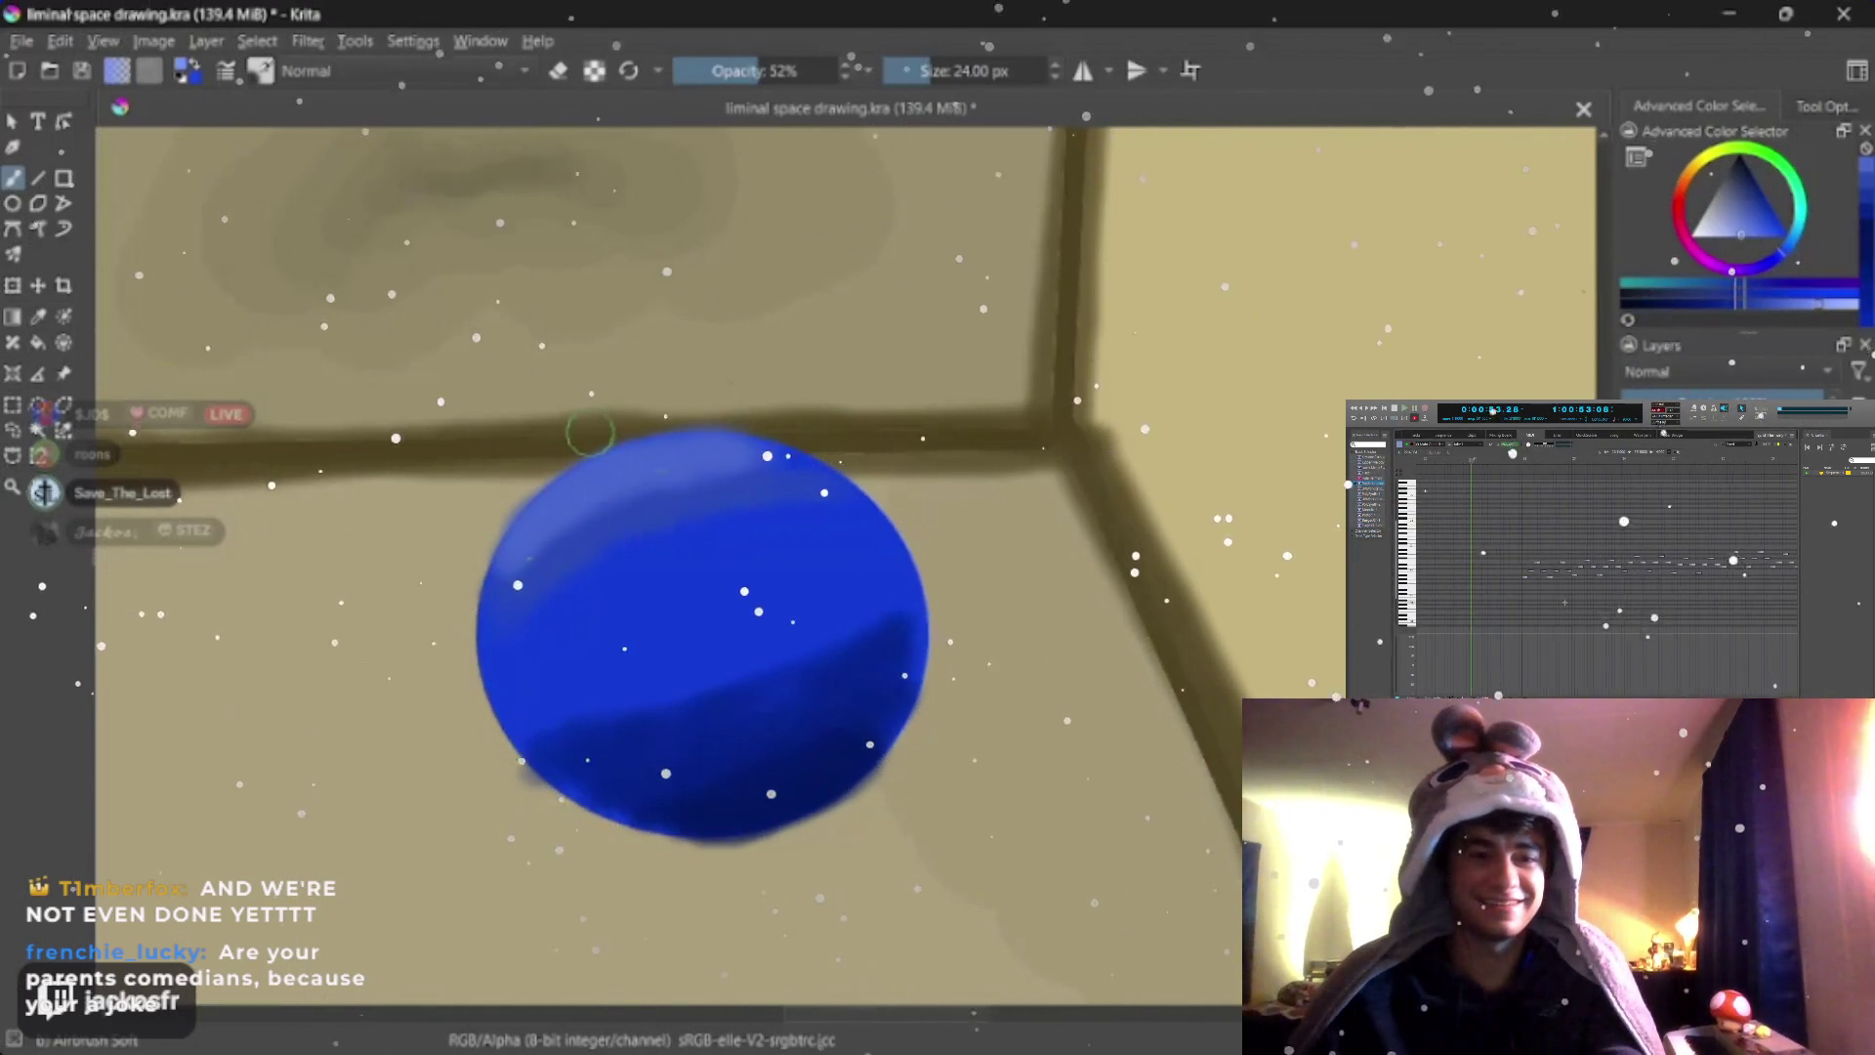
key(bracketleft)
key(bracketleft)
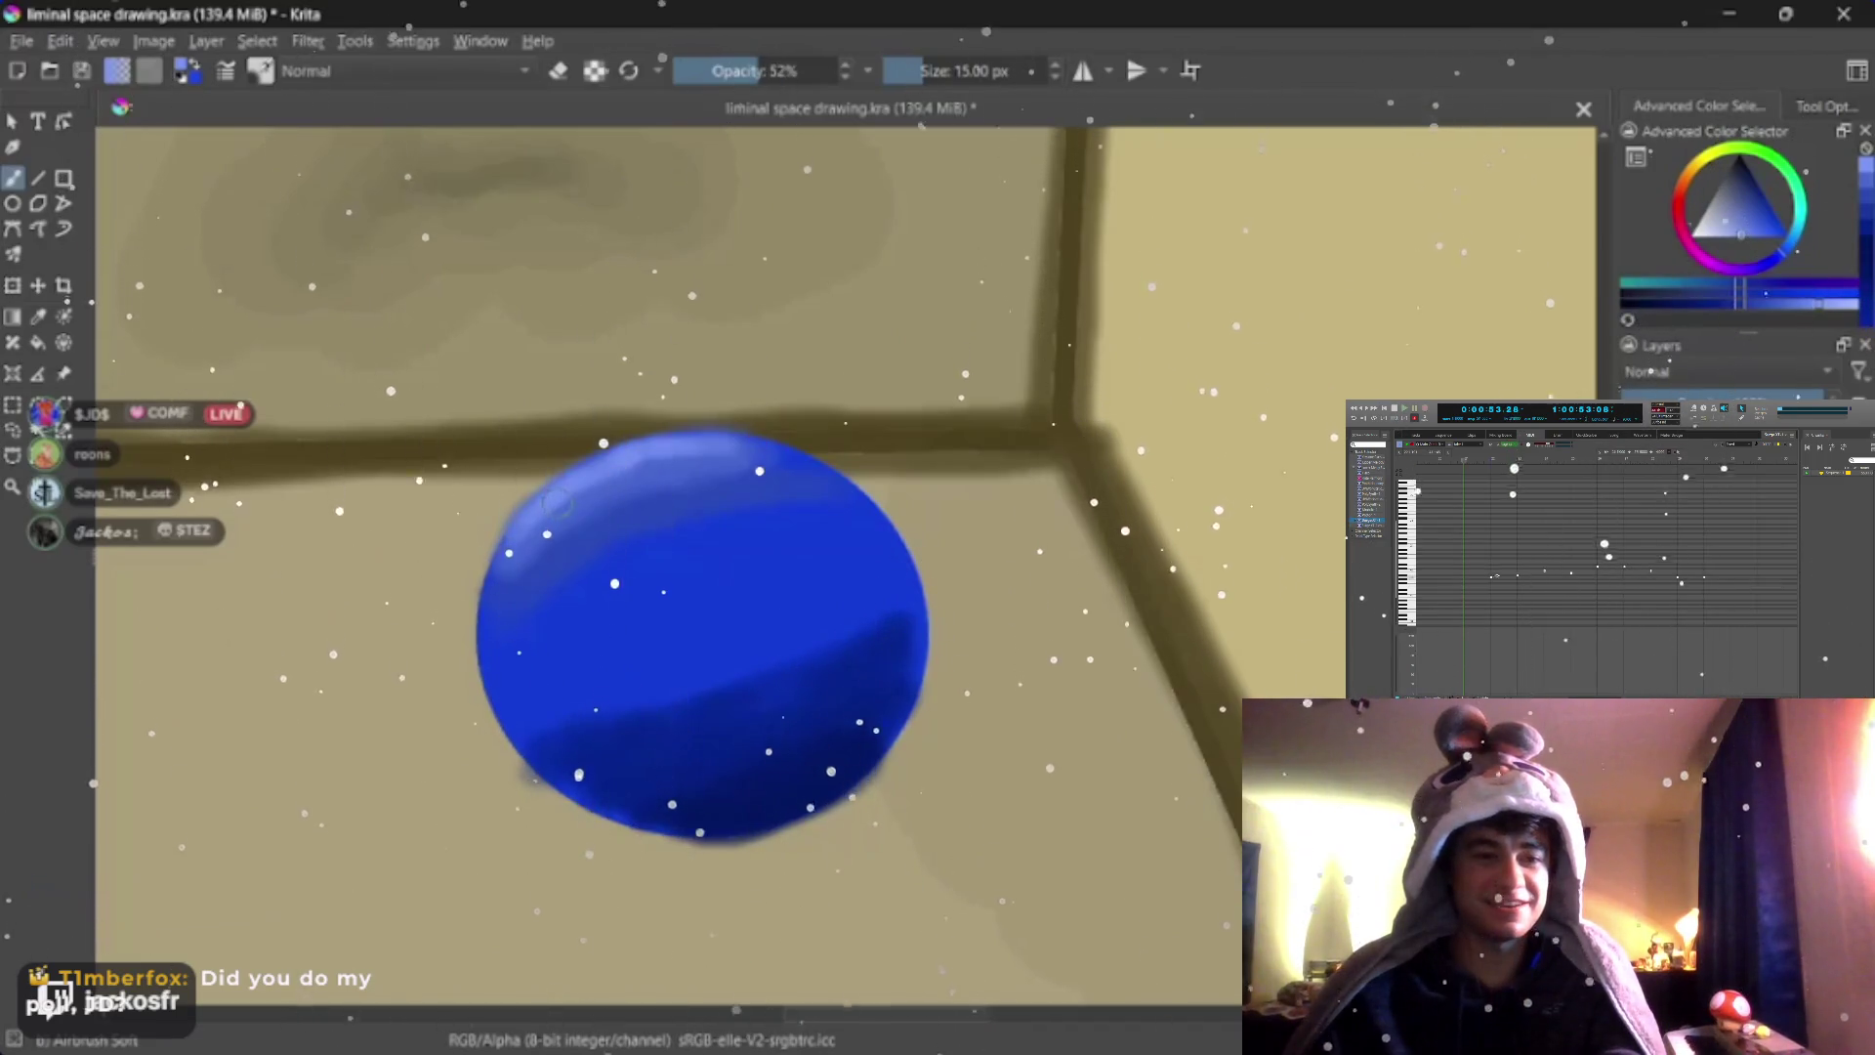
Pick a lighter blue at 45% opacity and airbrush a pale highlight on the disc's upper left
mouse_move(732, 613)
mouse_down()
mouse_move(626, 609)
mouse_move(688, 643)
mouse_up()
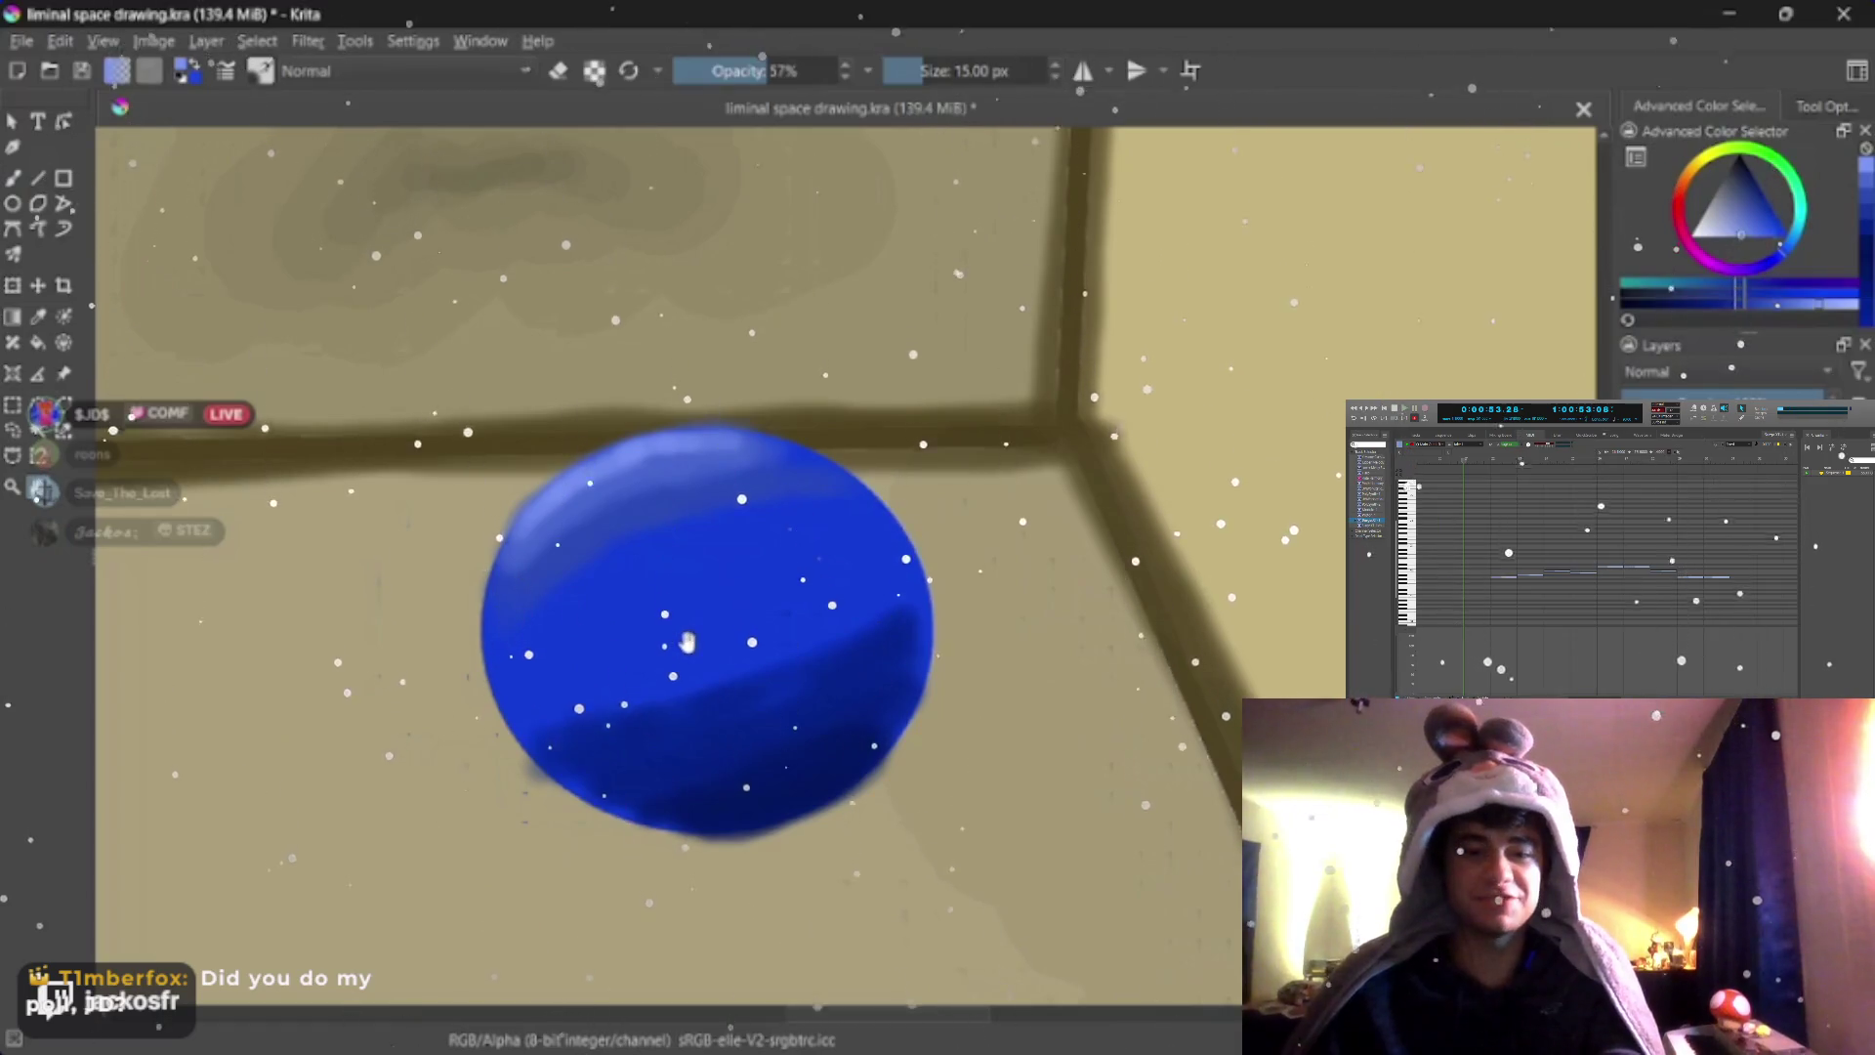
scroll(686, 651, up, 2)
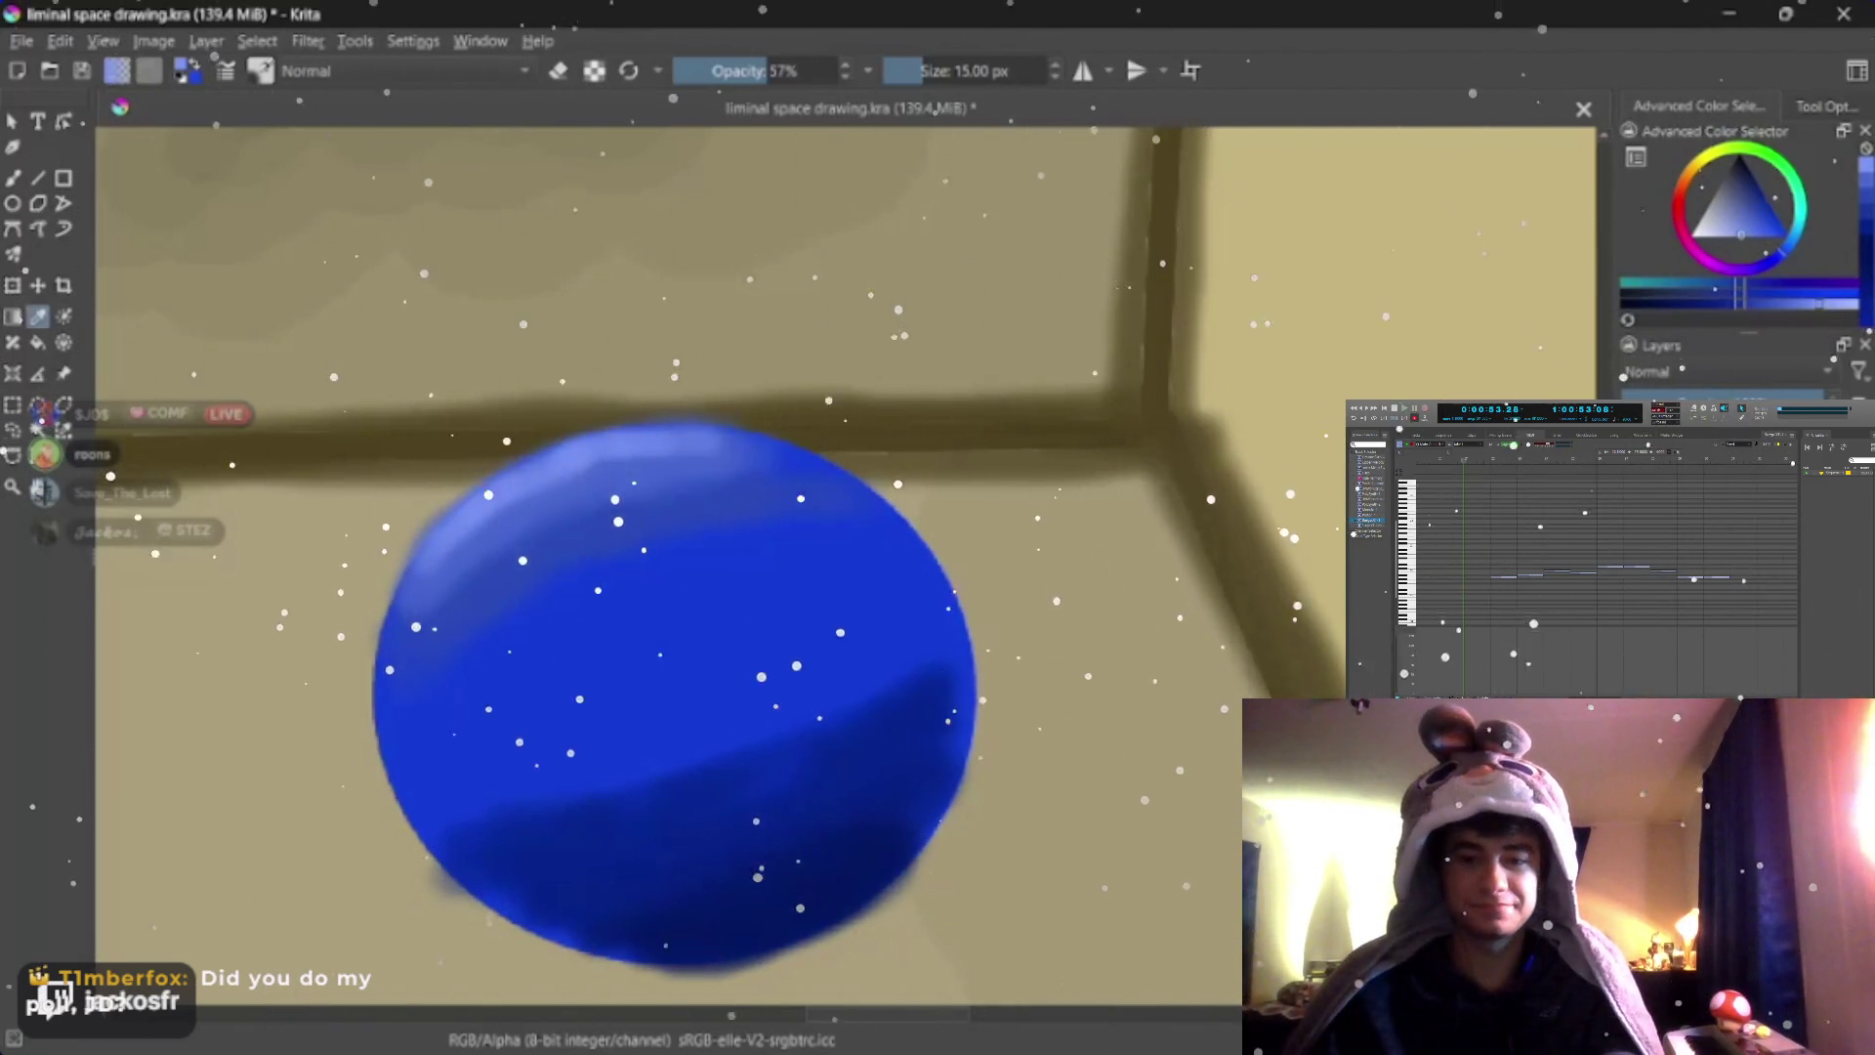
ctrl+click(440, 593)
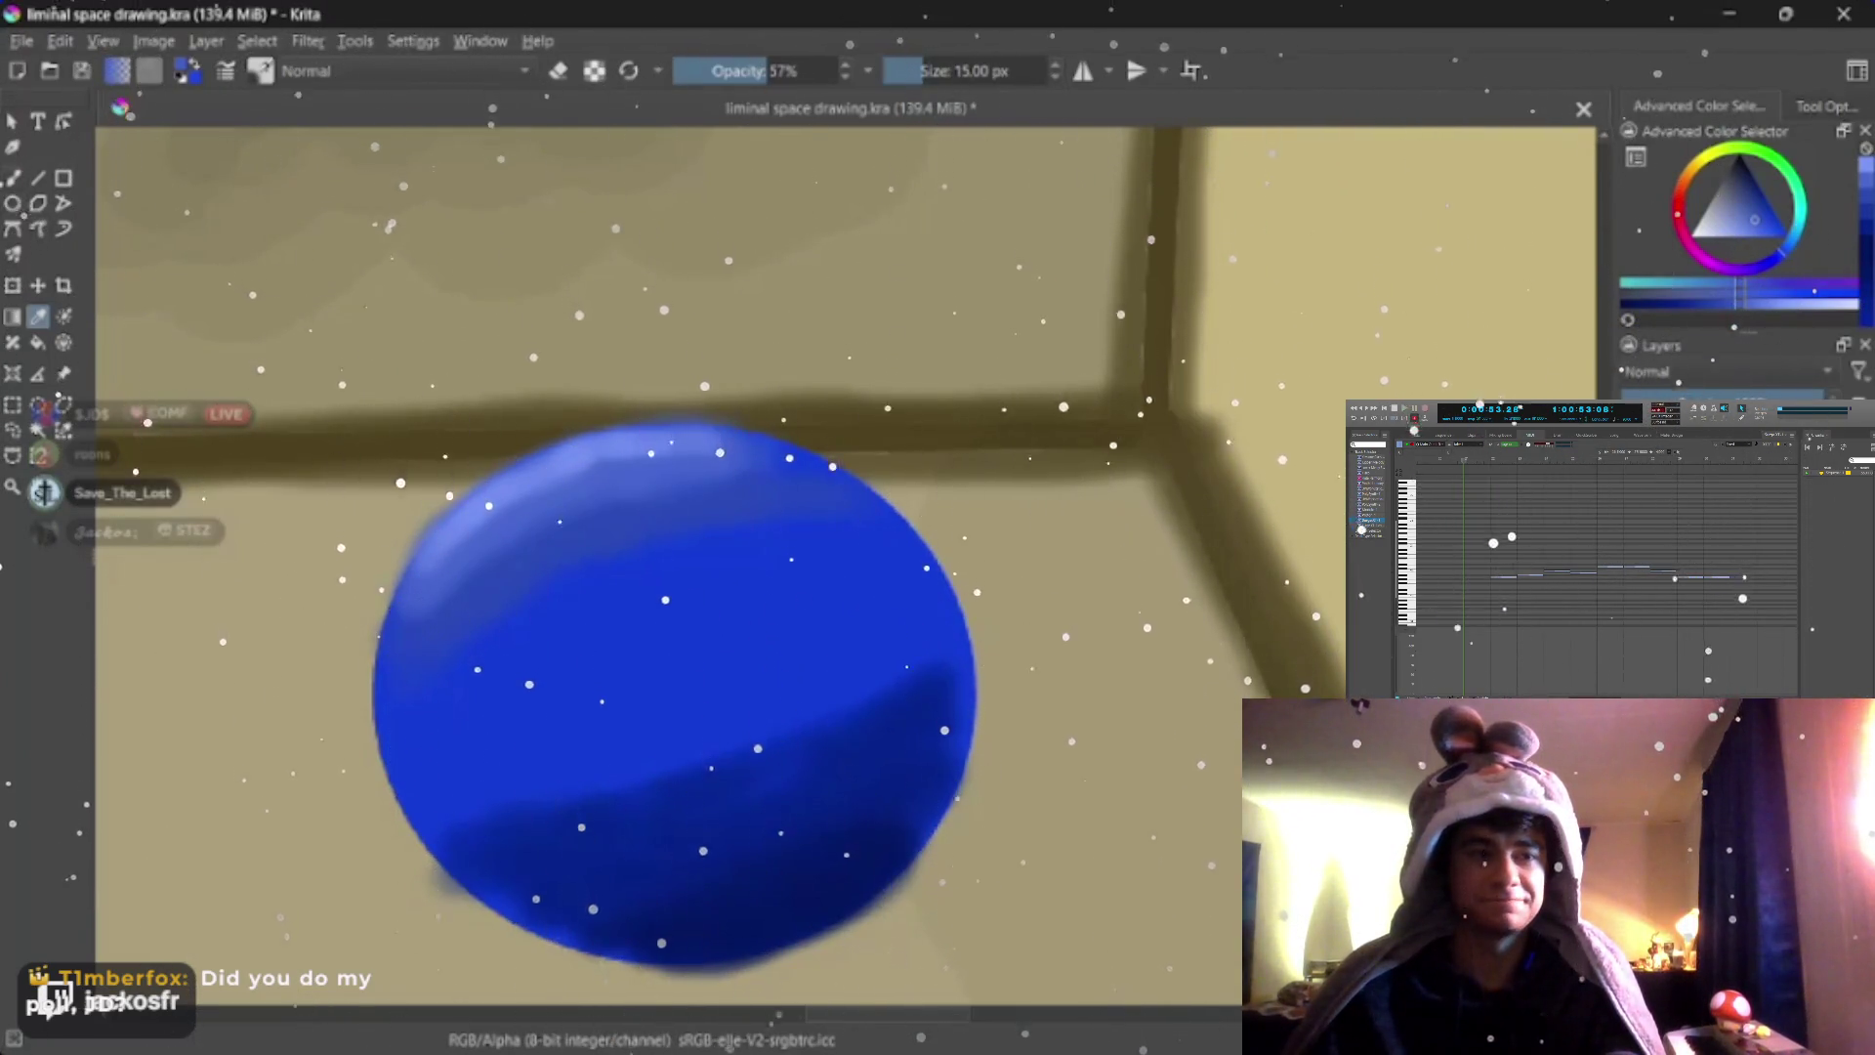
key(b)
ctrl+click(445, 596)
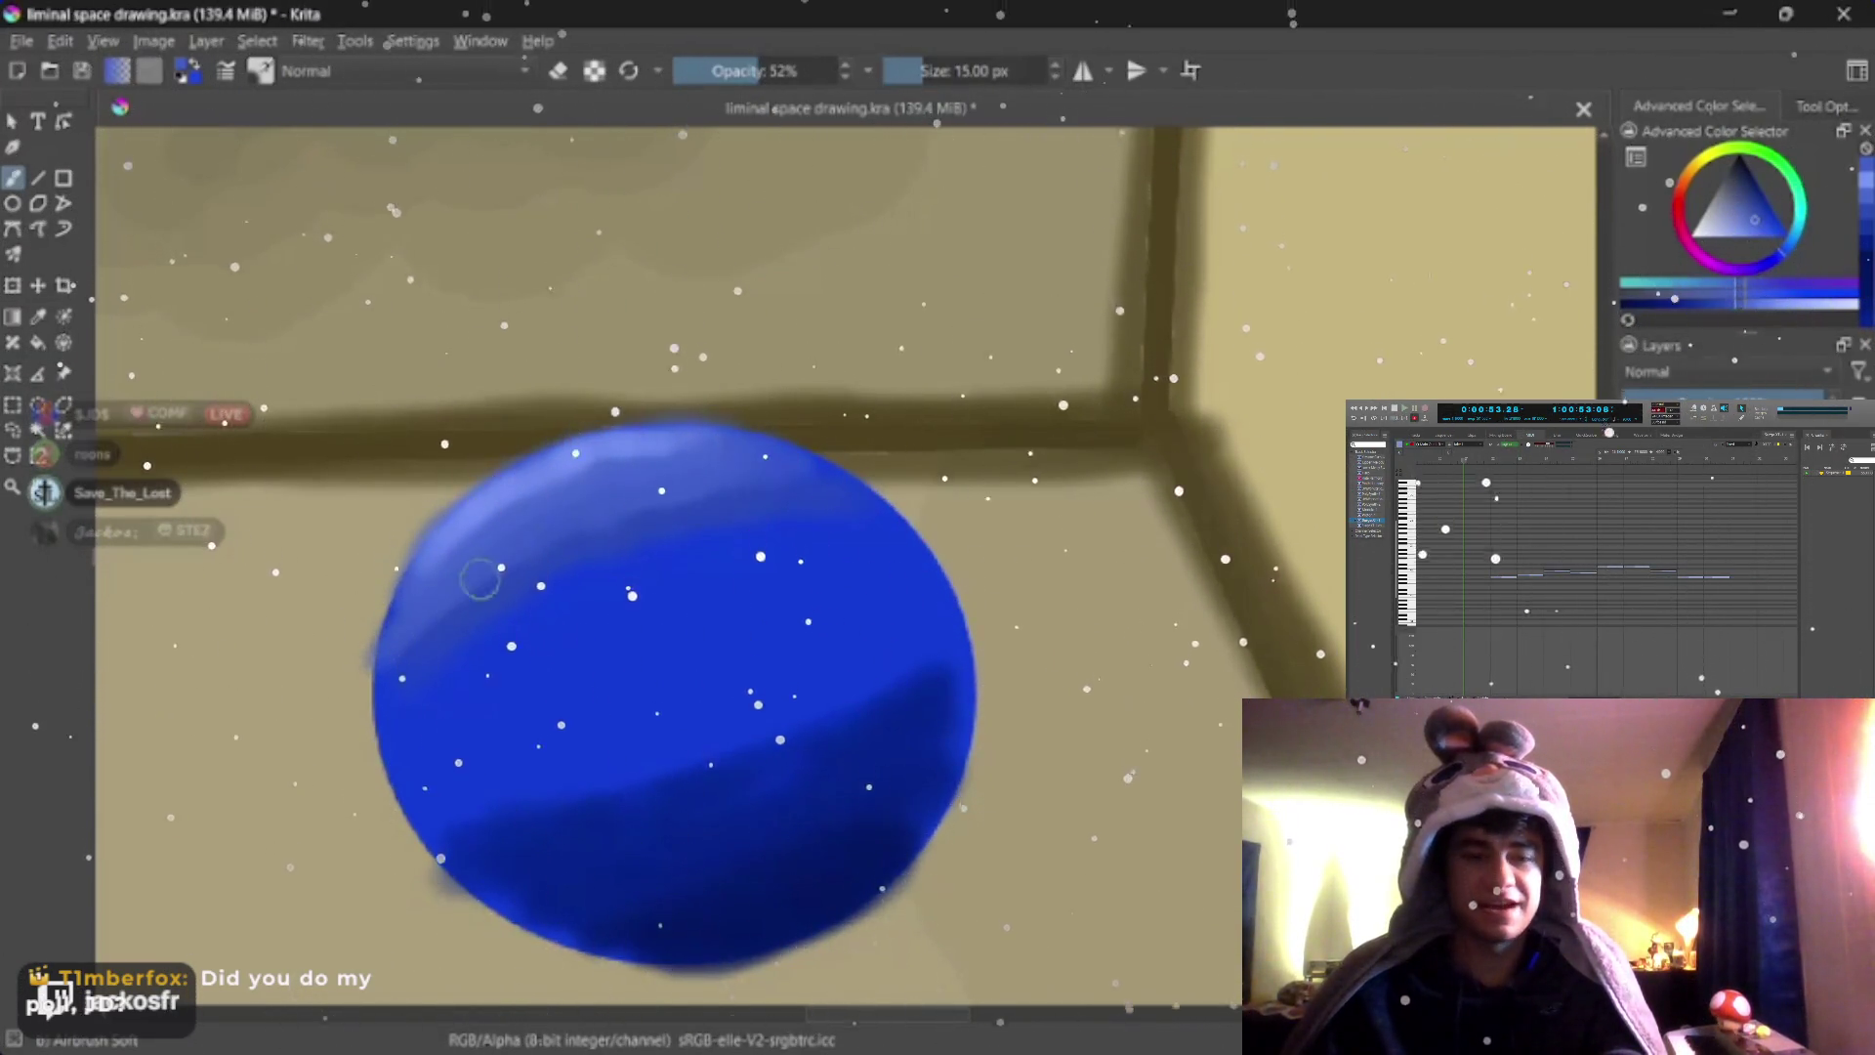
click(751, 72)
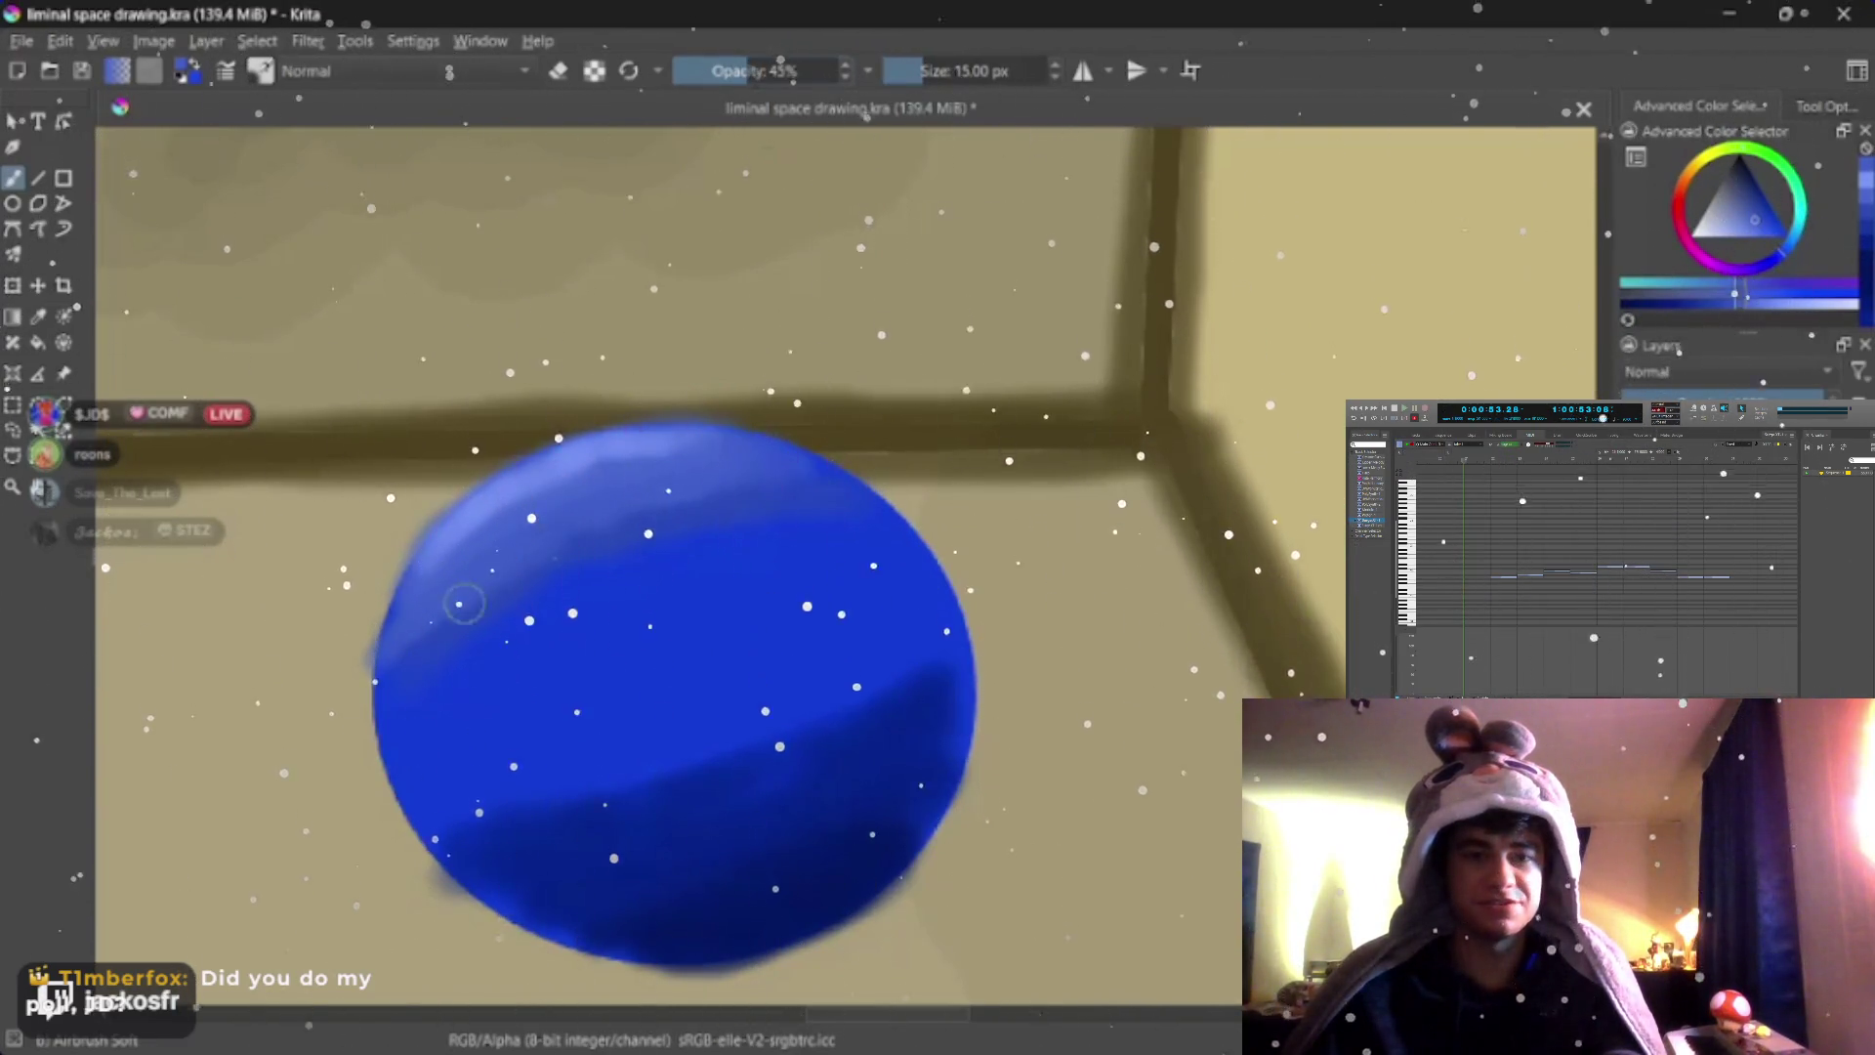
drag(464, 602, 576, 515)
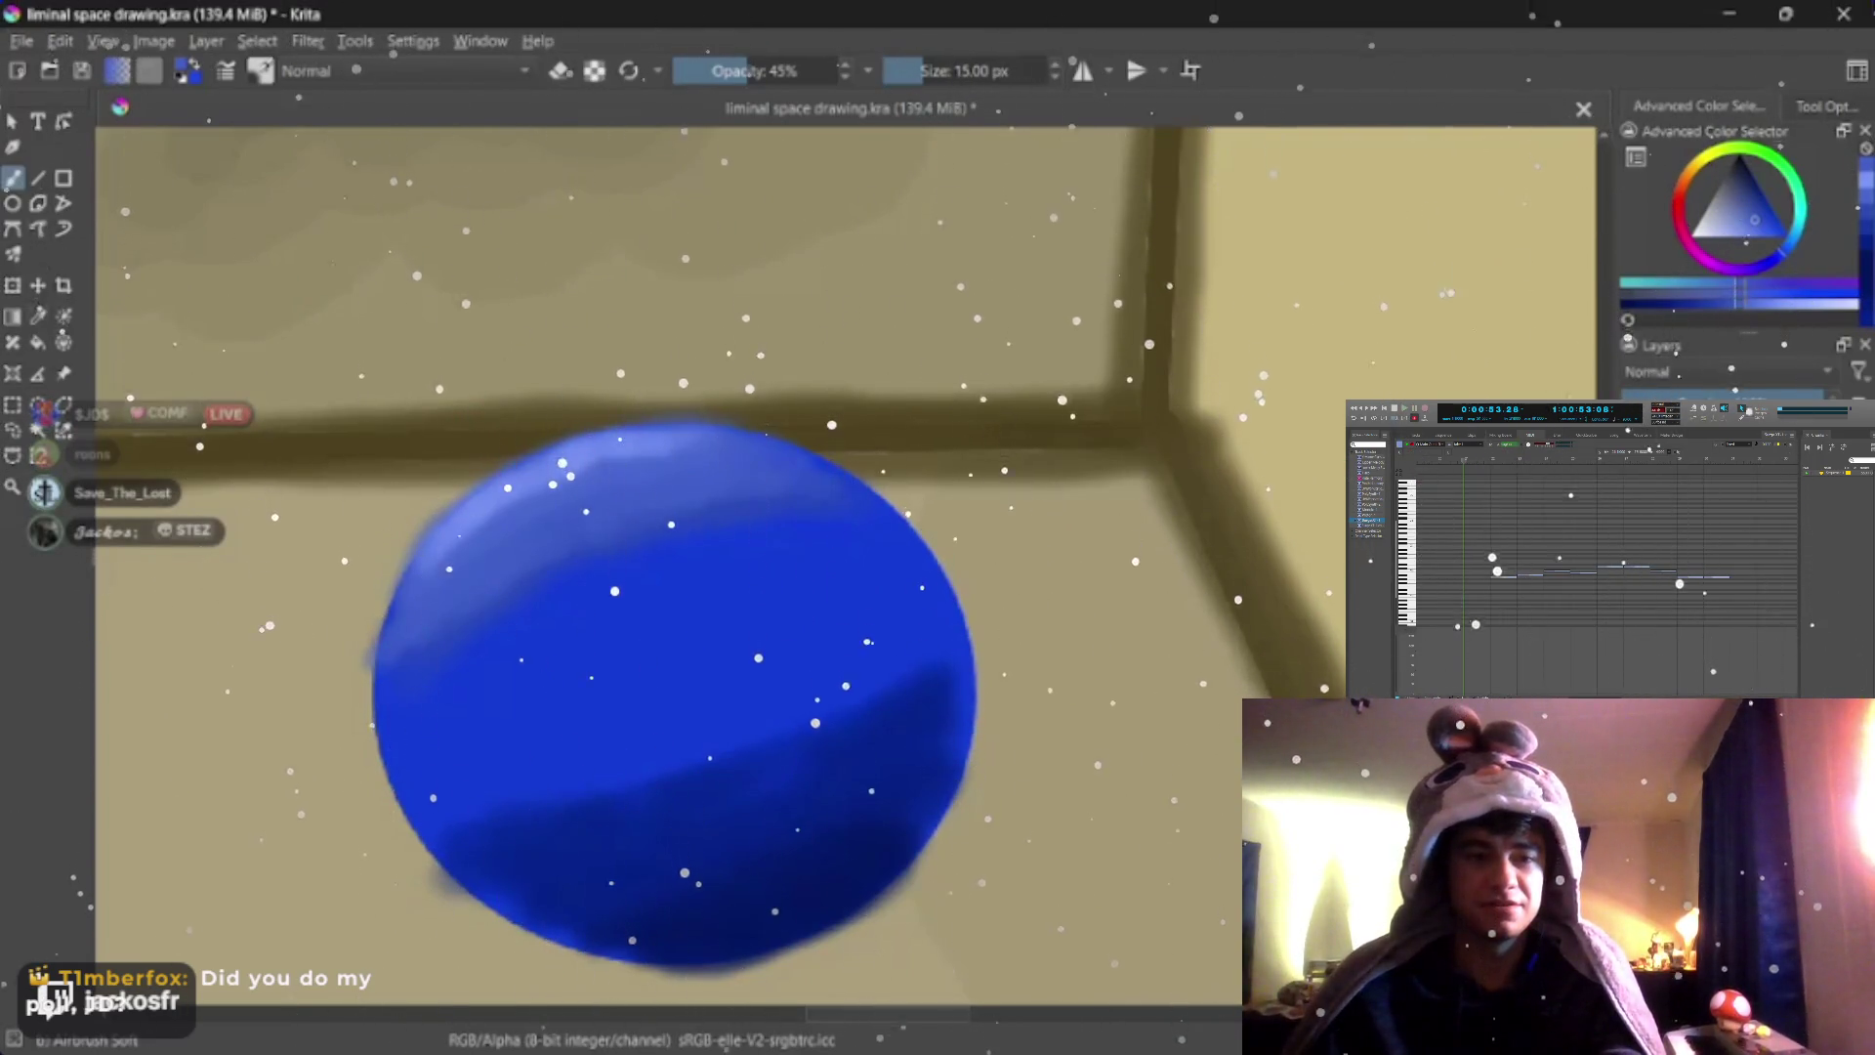
Resample blues from the disc and blend the highlight into the surrounding colour
key(p)
click(659, 499)
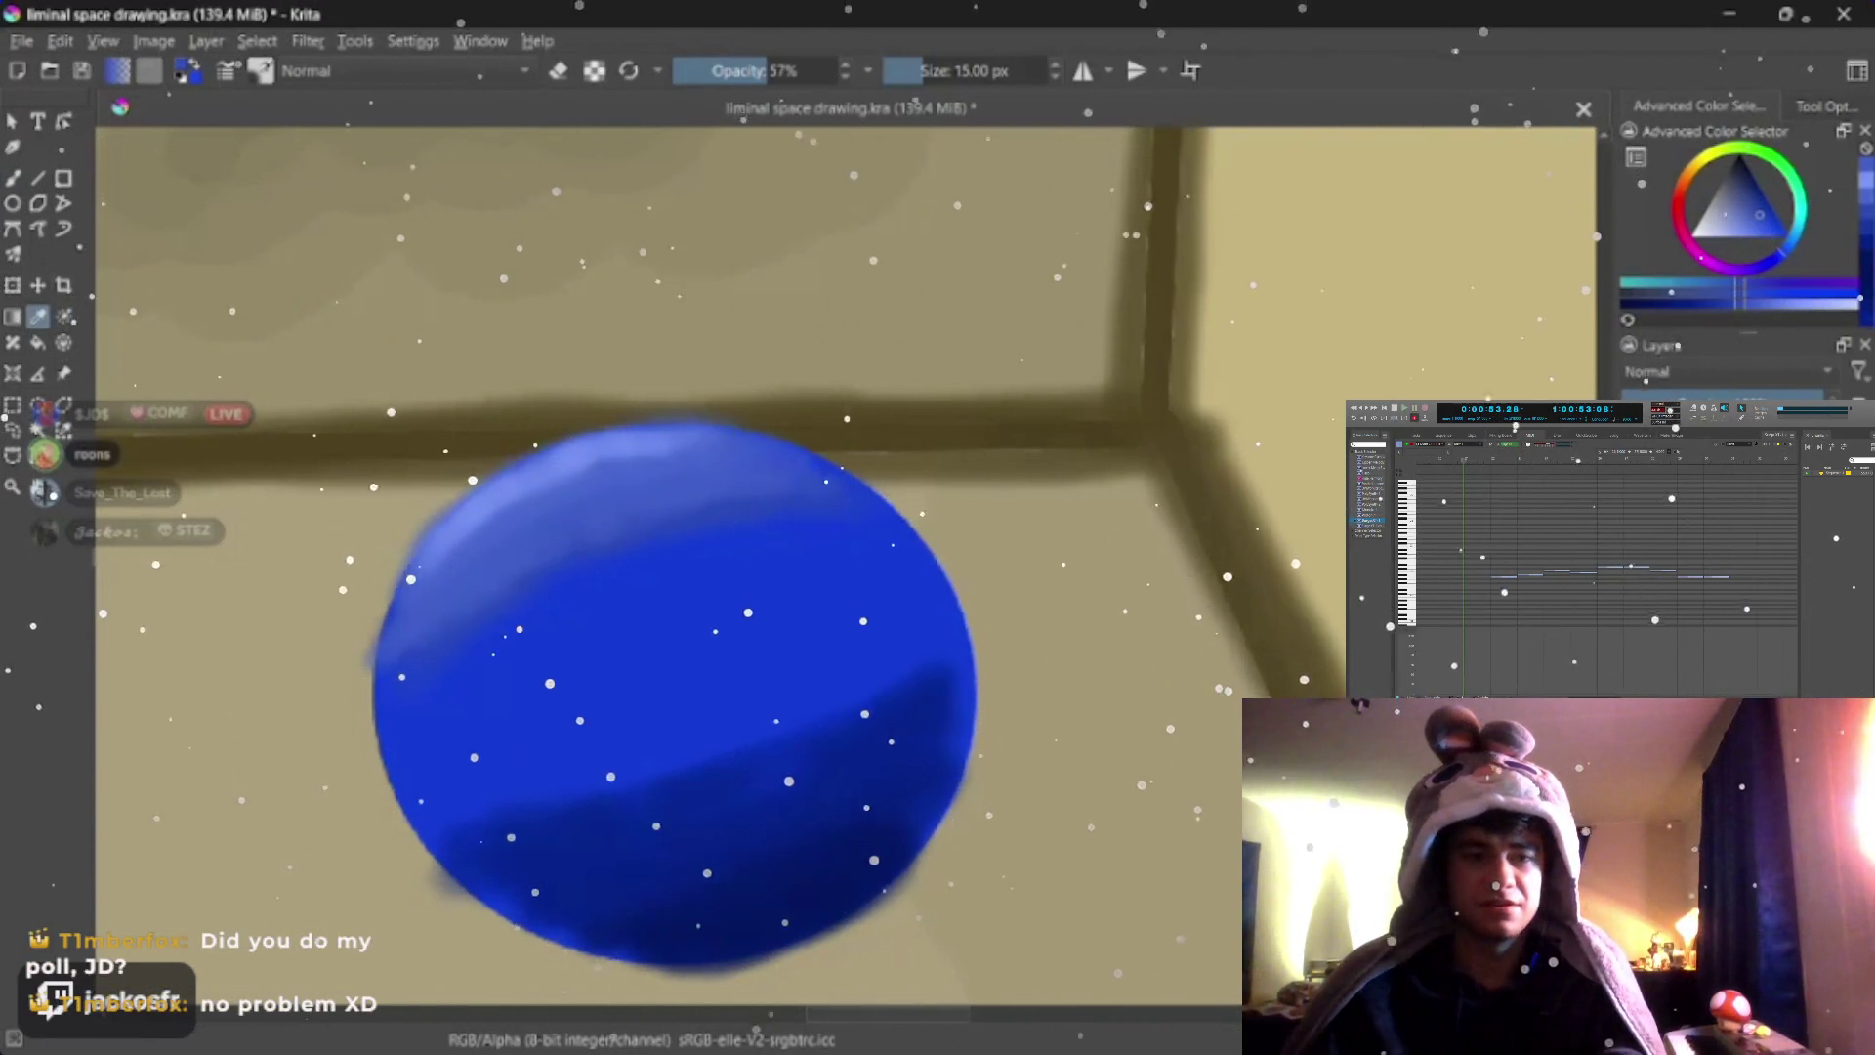
key(b)
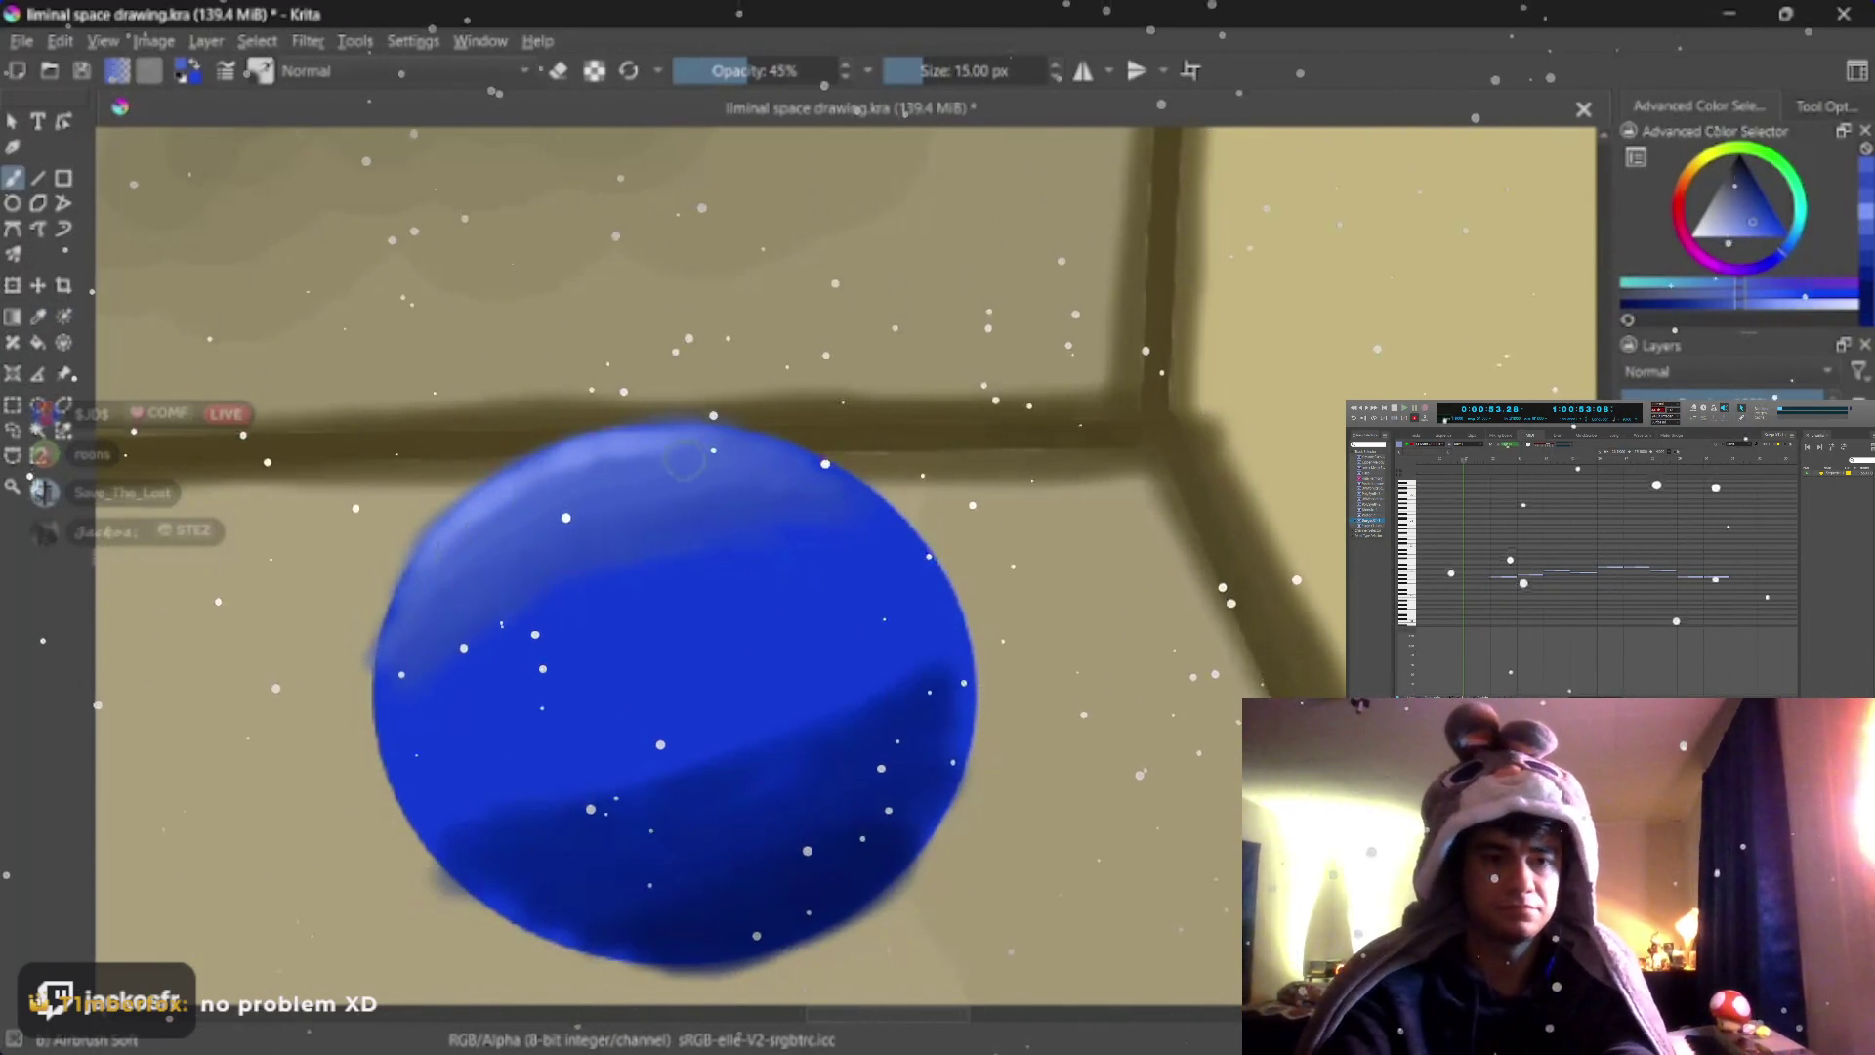
key(o)
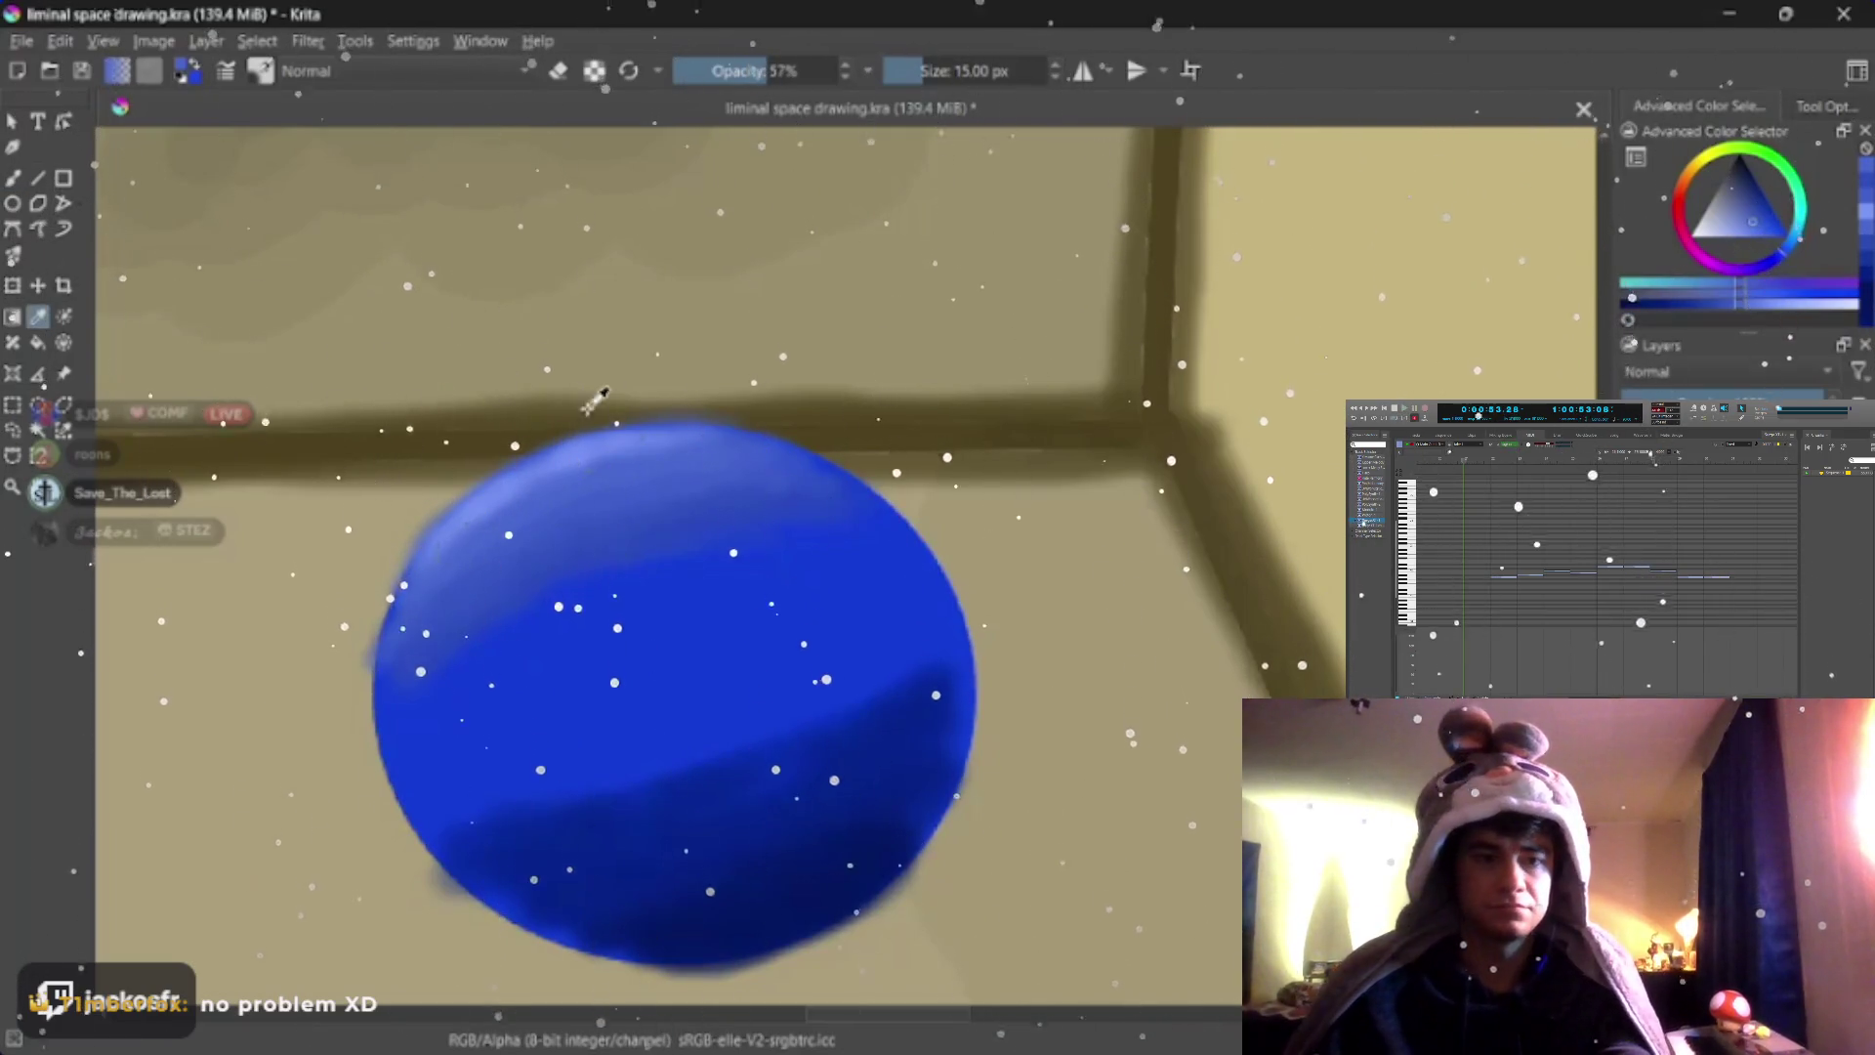
ctrl+click(583, 440)
key(i)
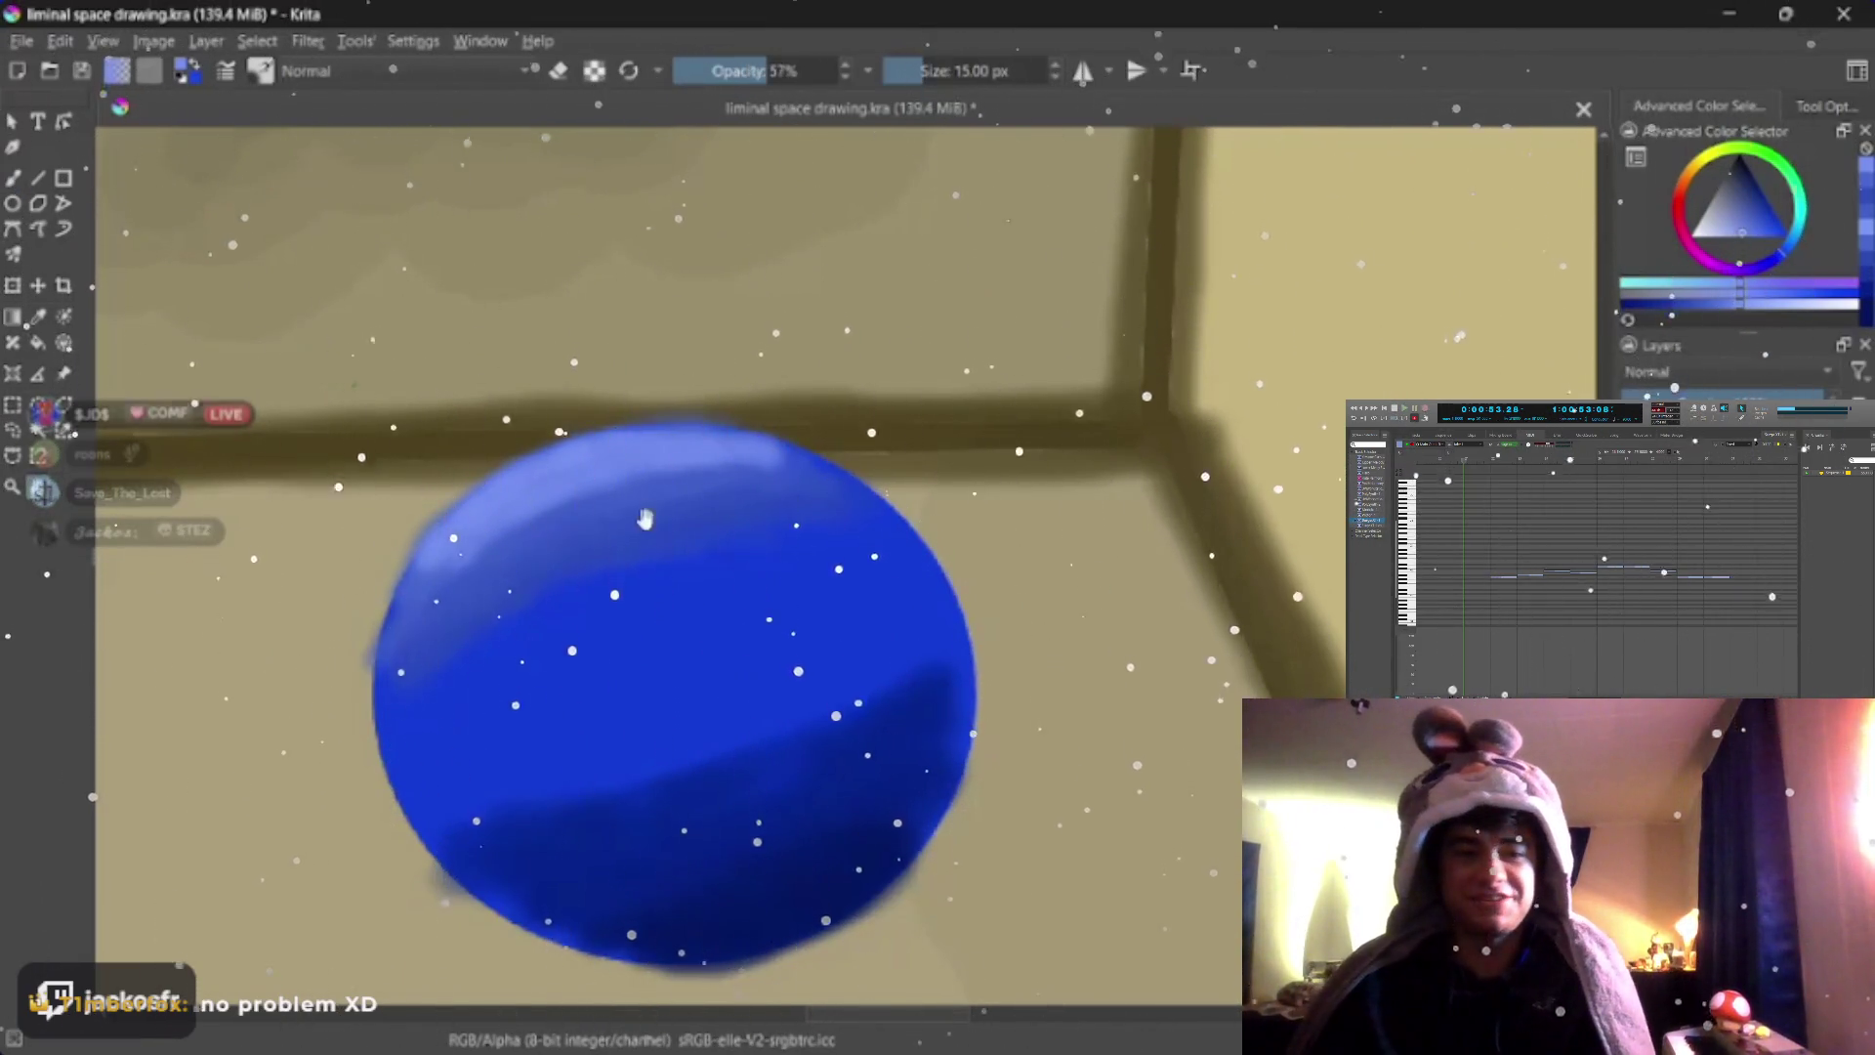
scroll(982, 667, down, 5)
scroll(806, 564, up, 2)
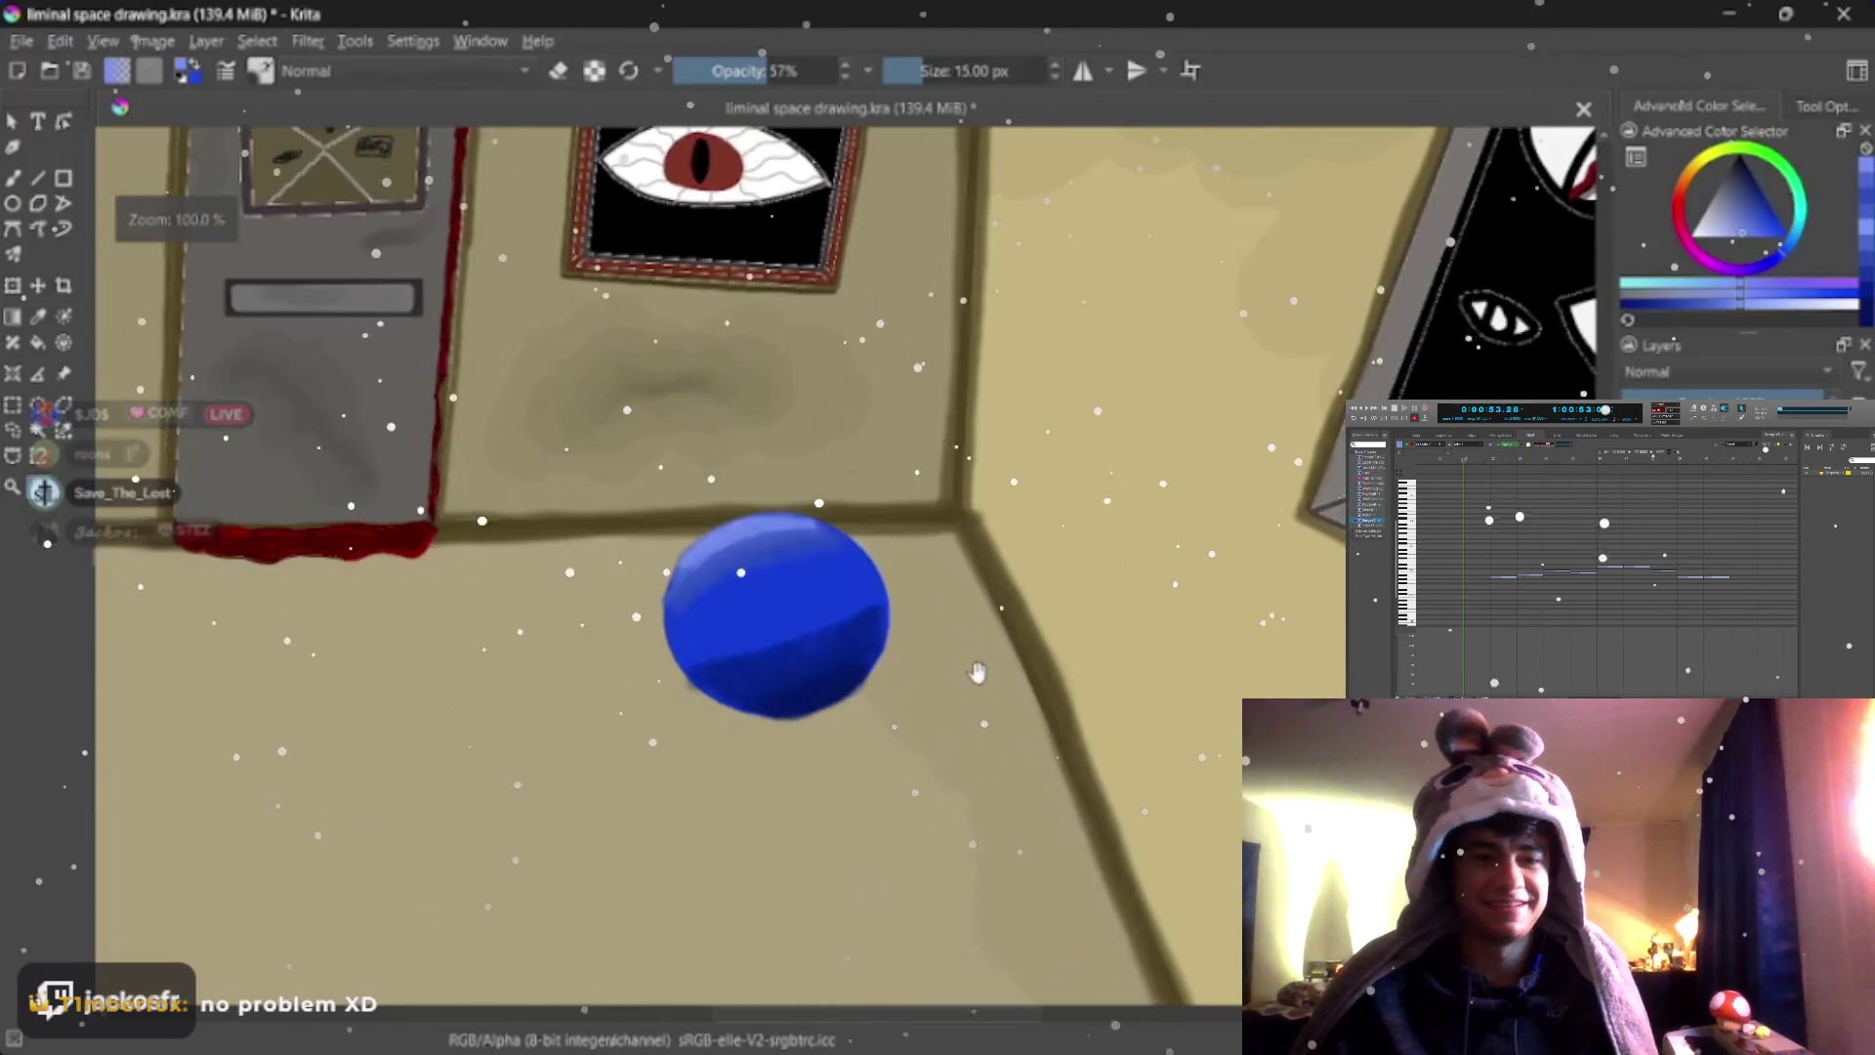
scroll(806, 564, up, 2)
scroll(806, 563, up, 1)
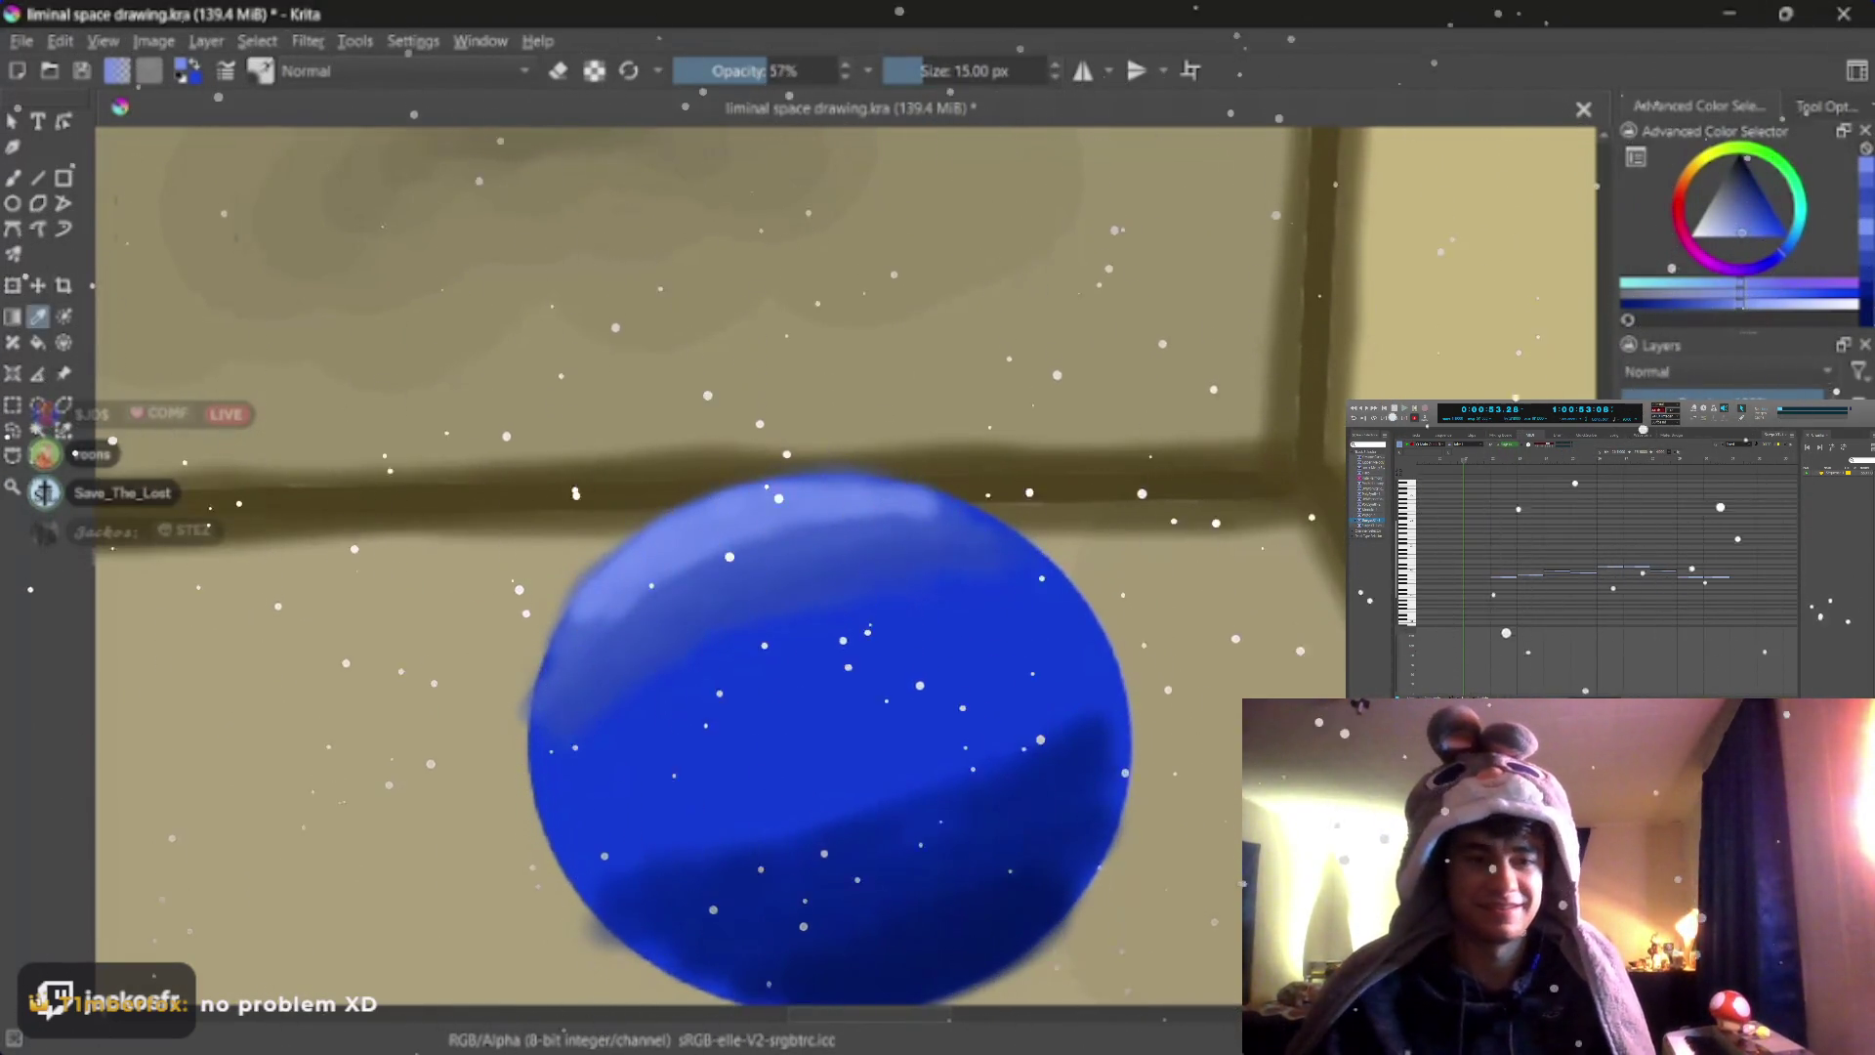
Choose a light highlight blue and settle the airbrush size at 11 px
key(b)
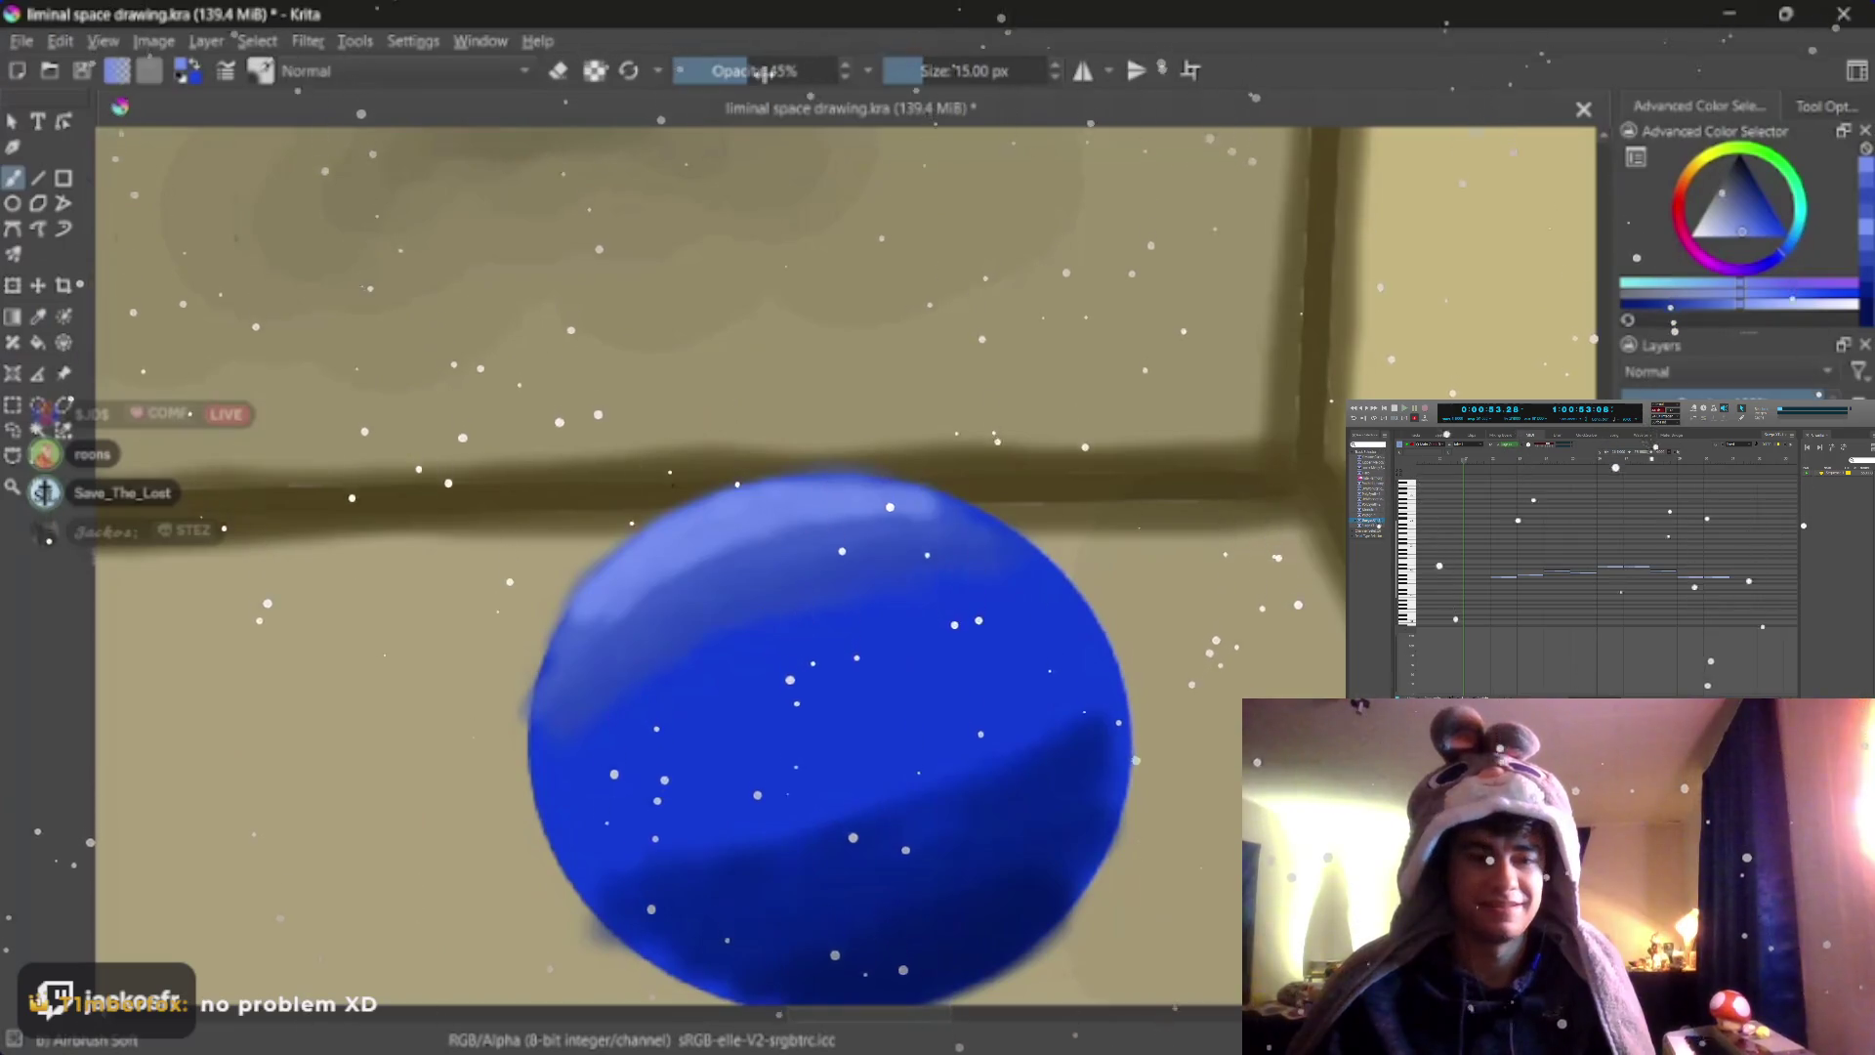
key(o)
key(o)
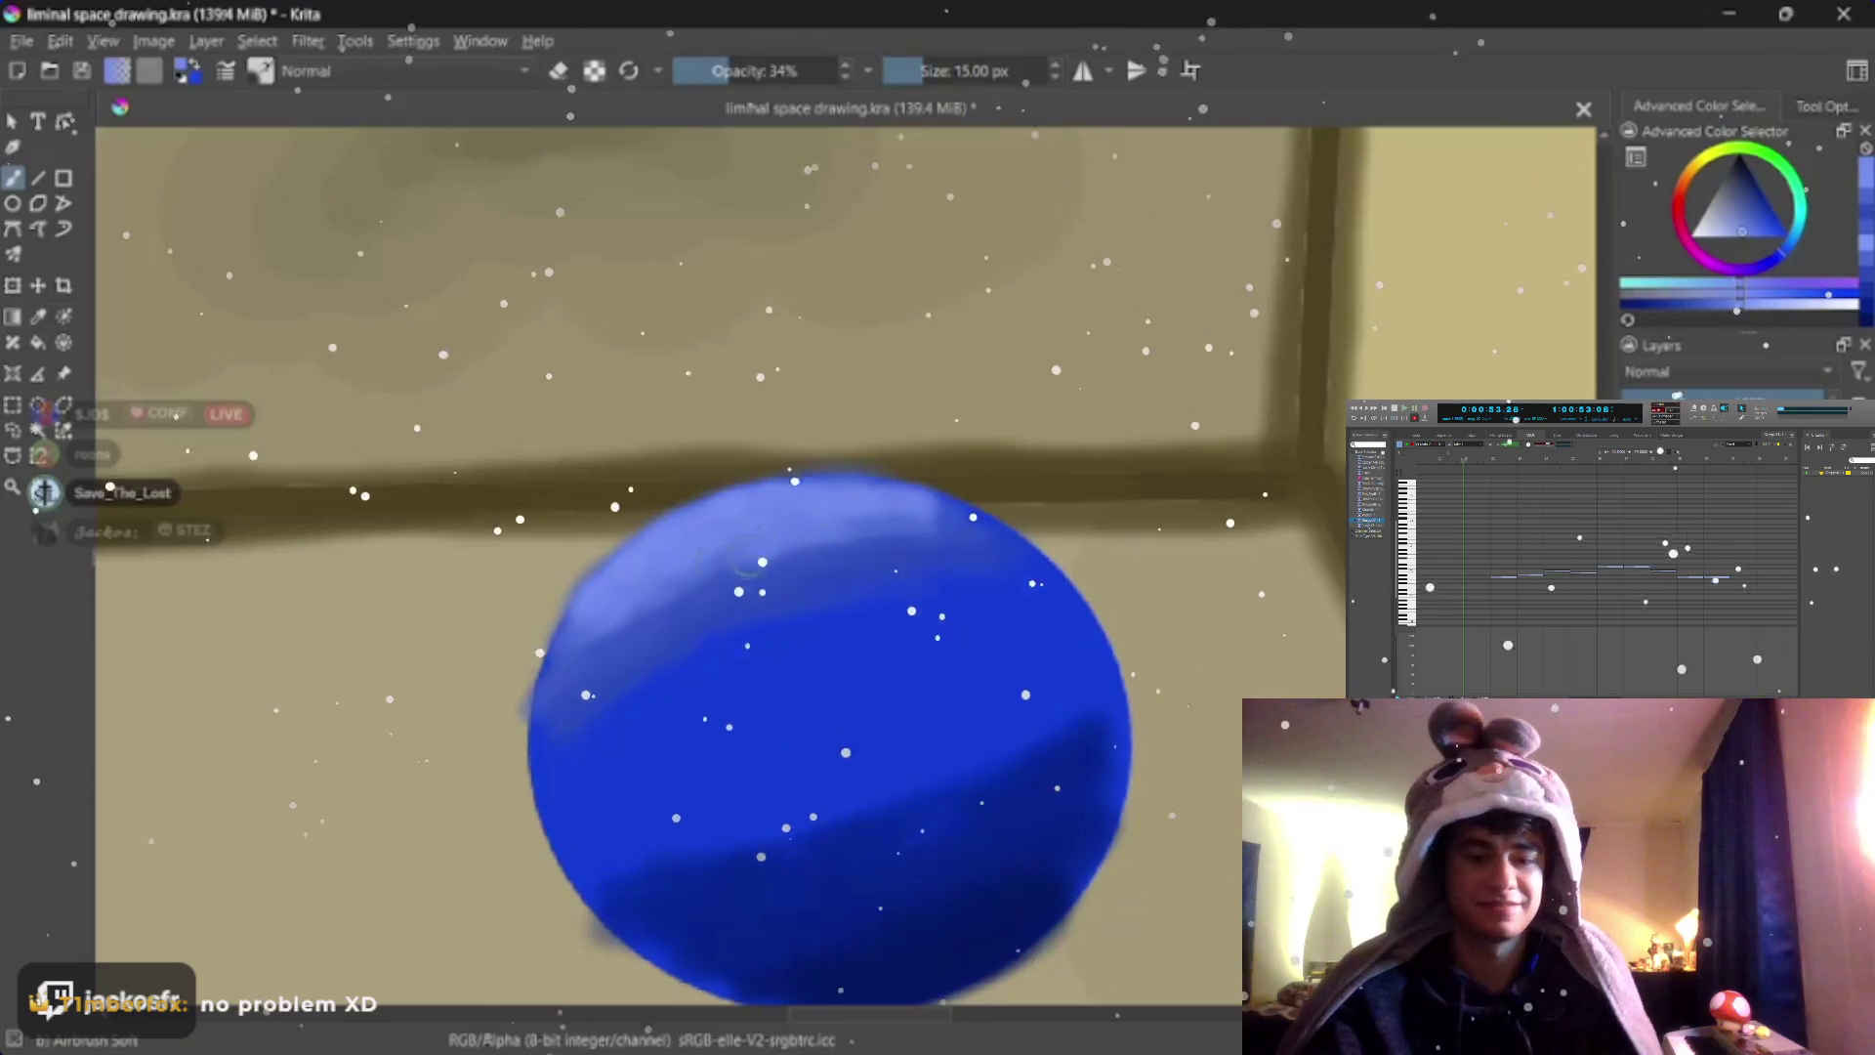
click(1775, 304)
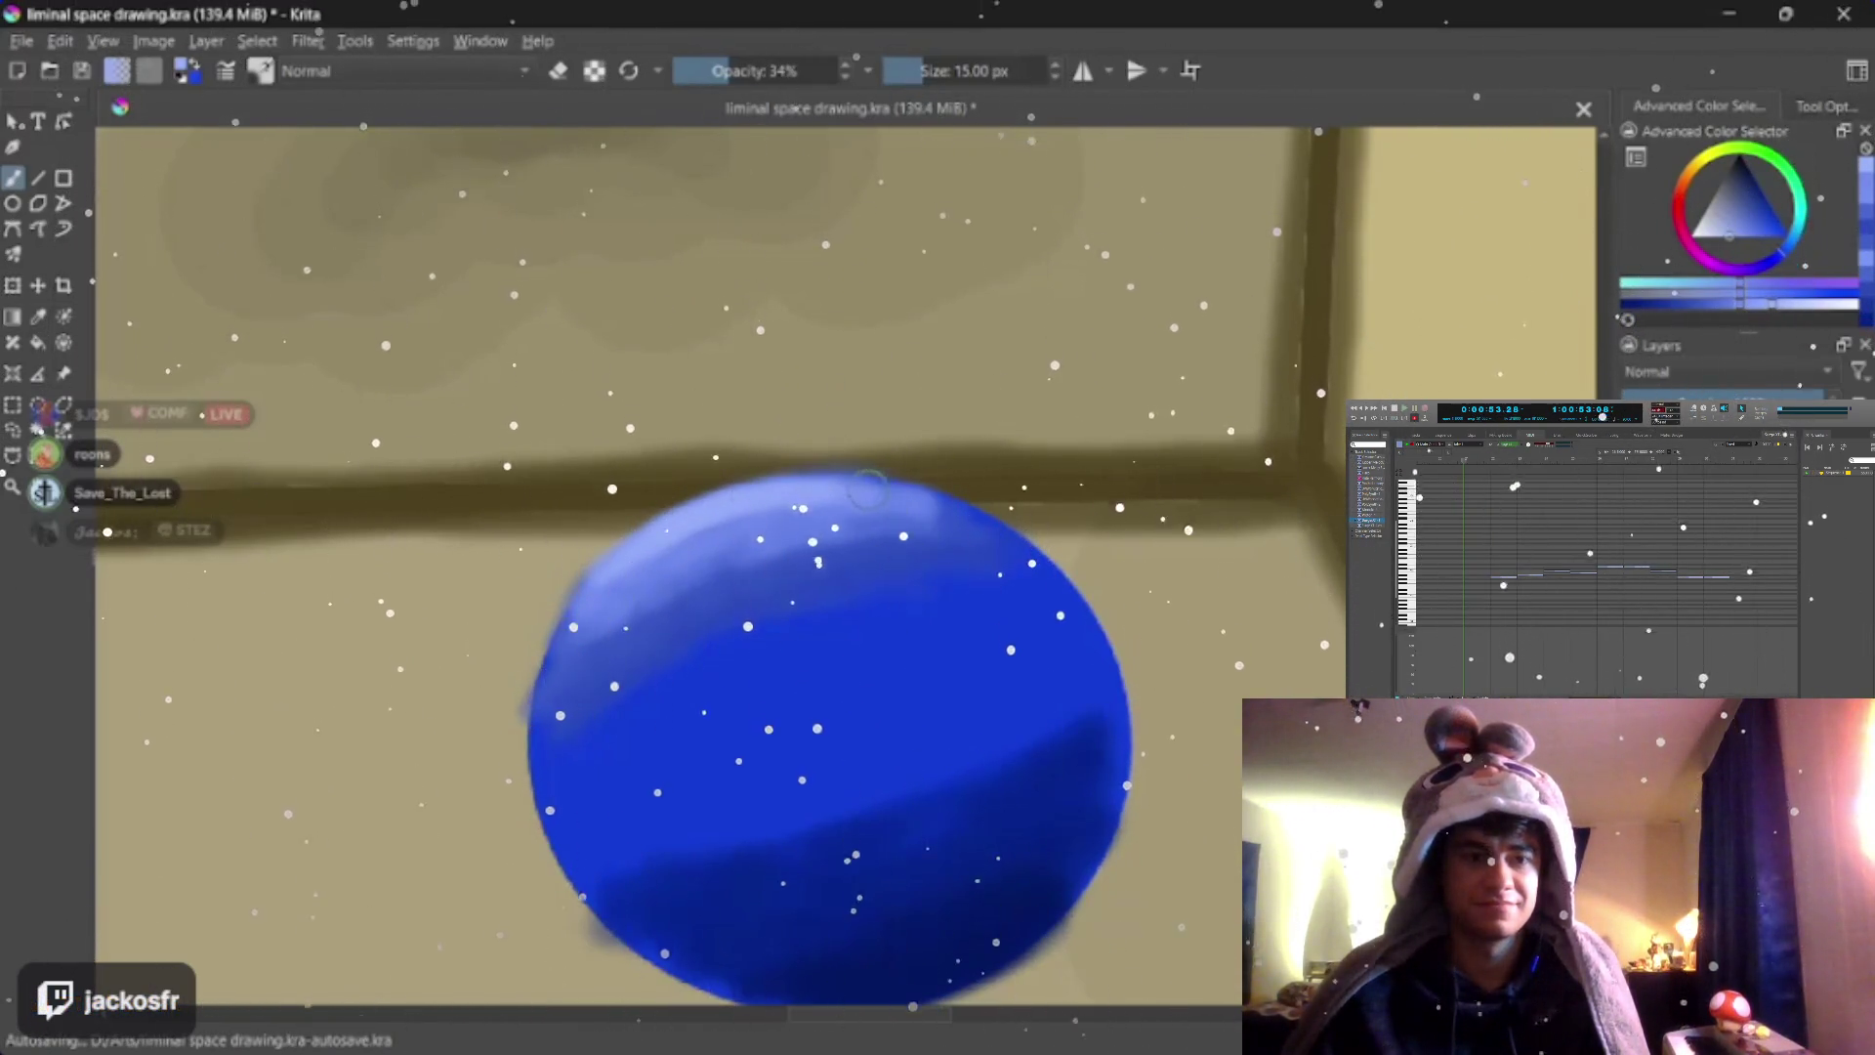
click(1631, 304)
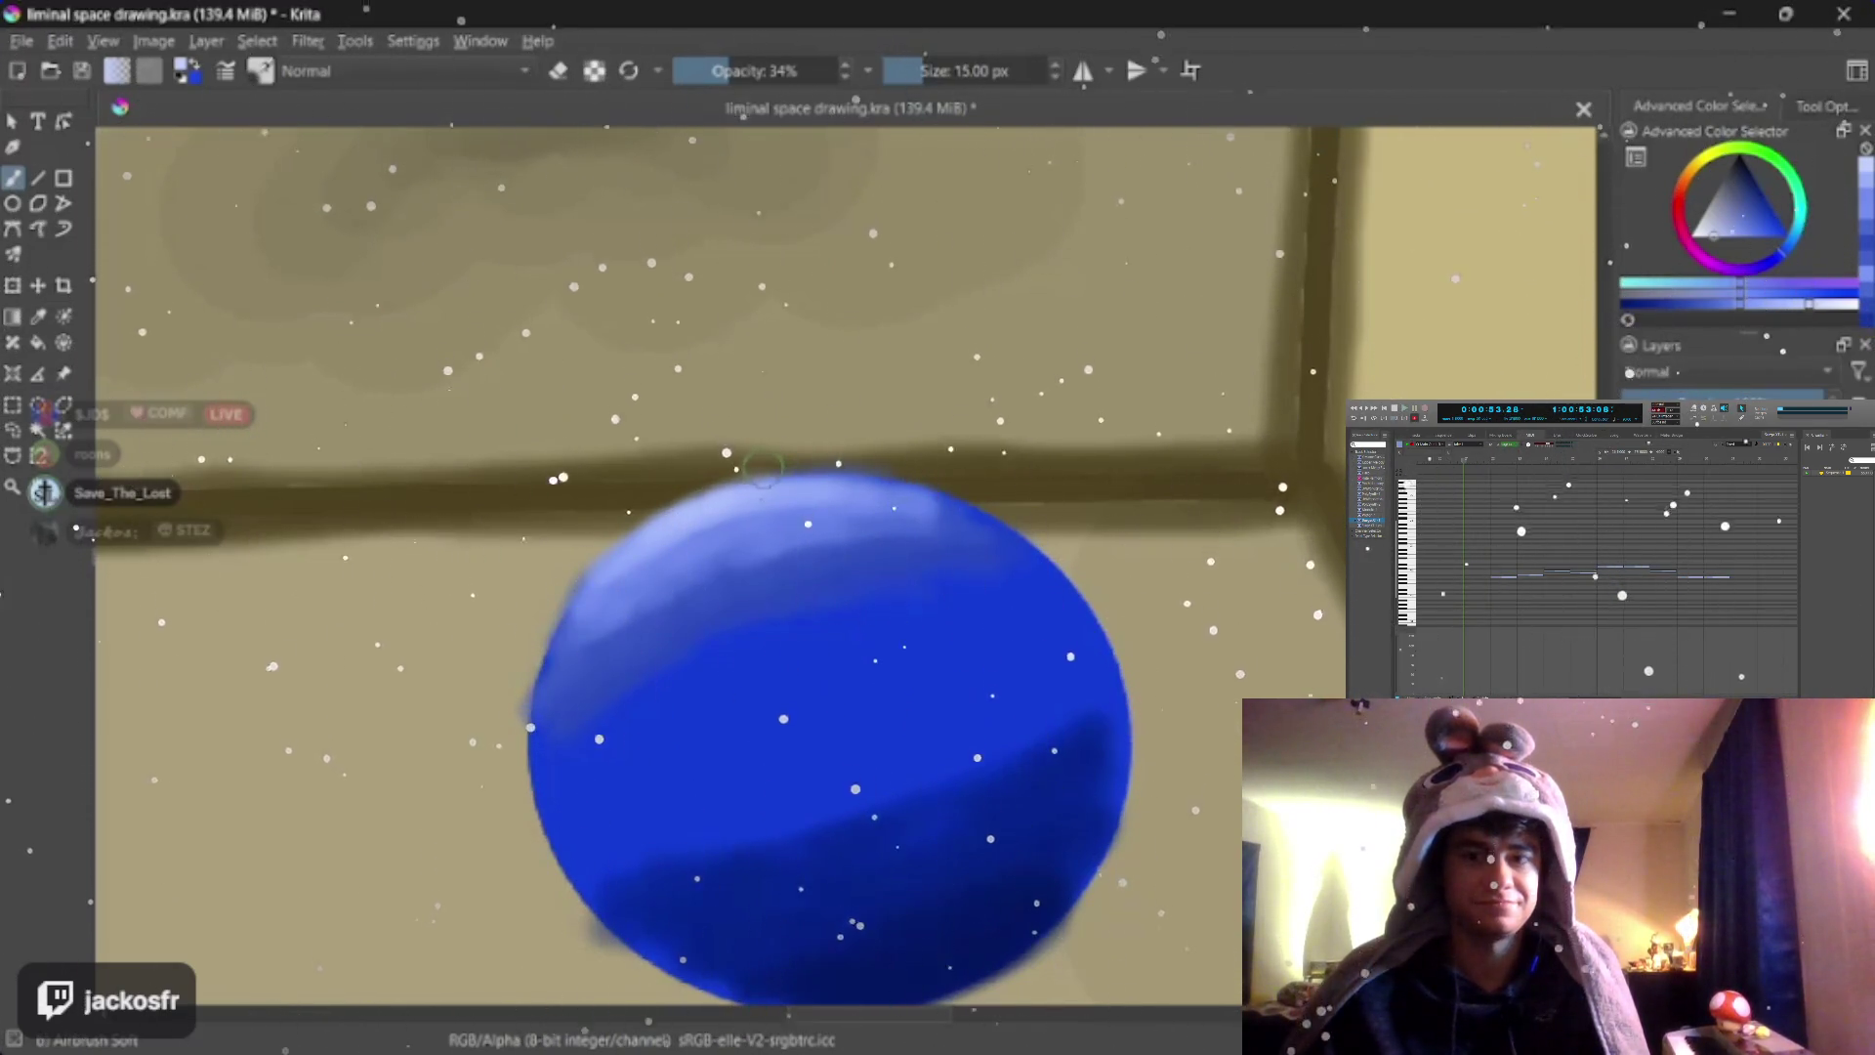
key(bracketleft)
key(bracketleft)
key(bracketleft)
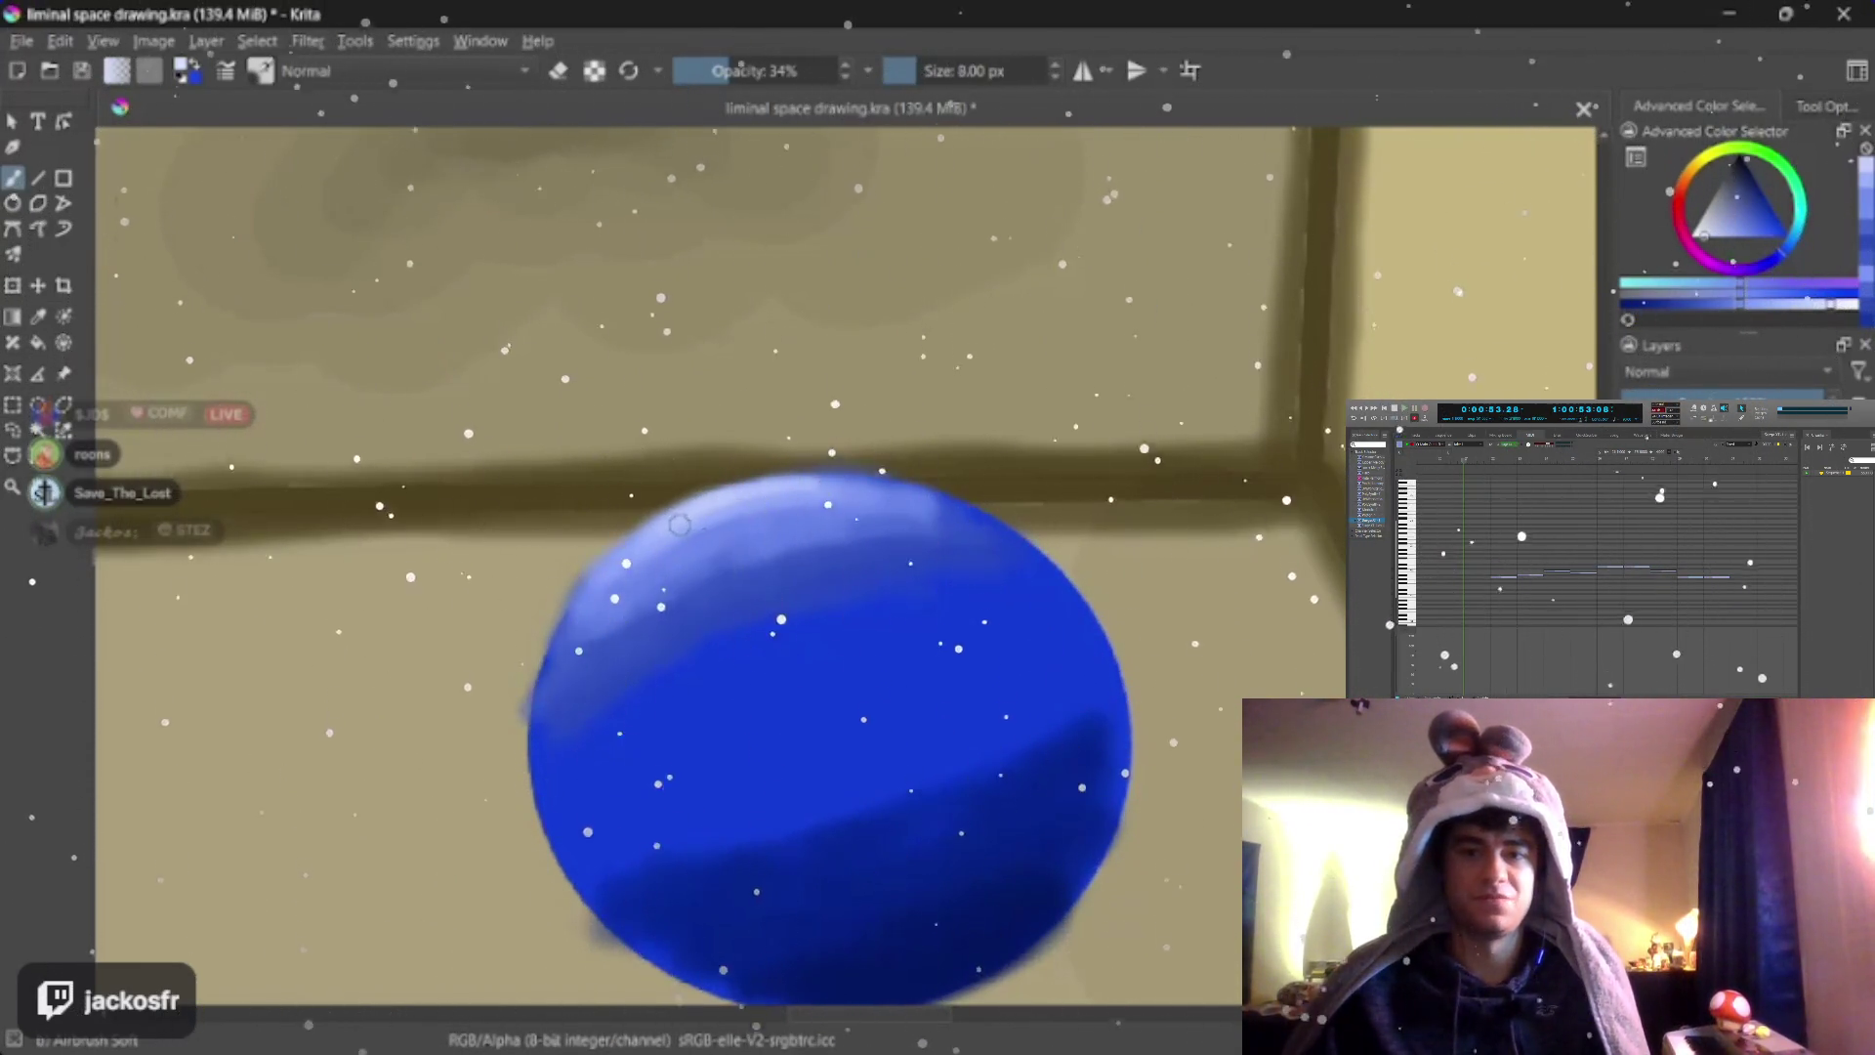
key(bracketleft)
key(bracketleft)
key(bracketleft)
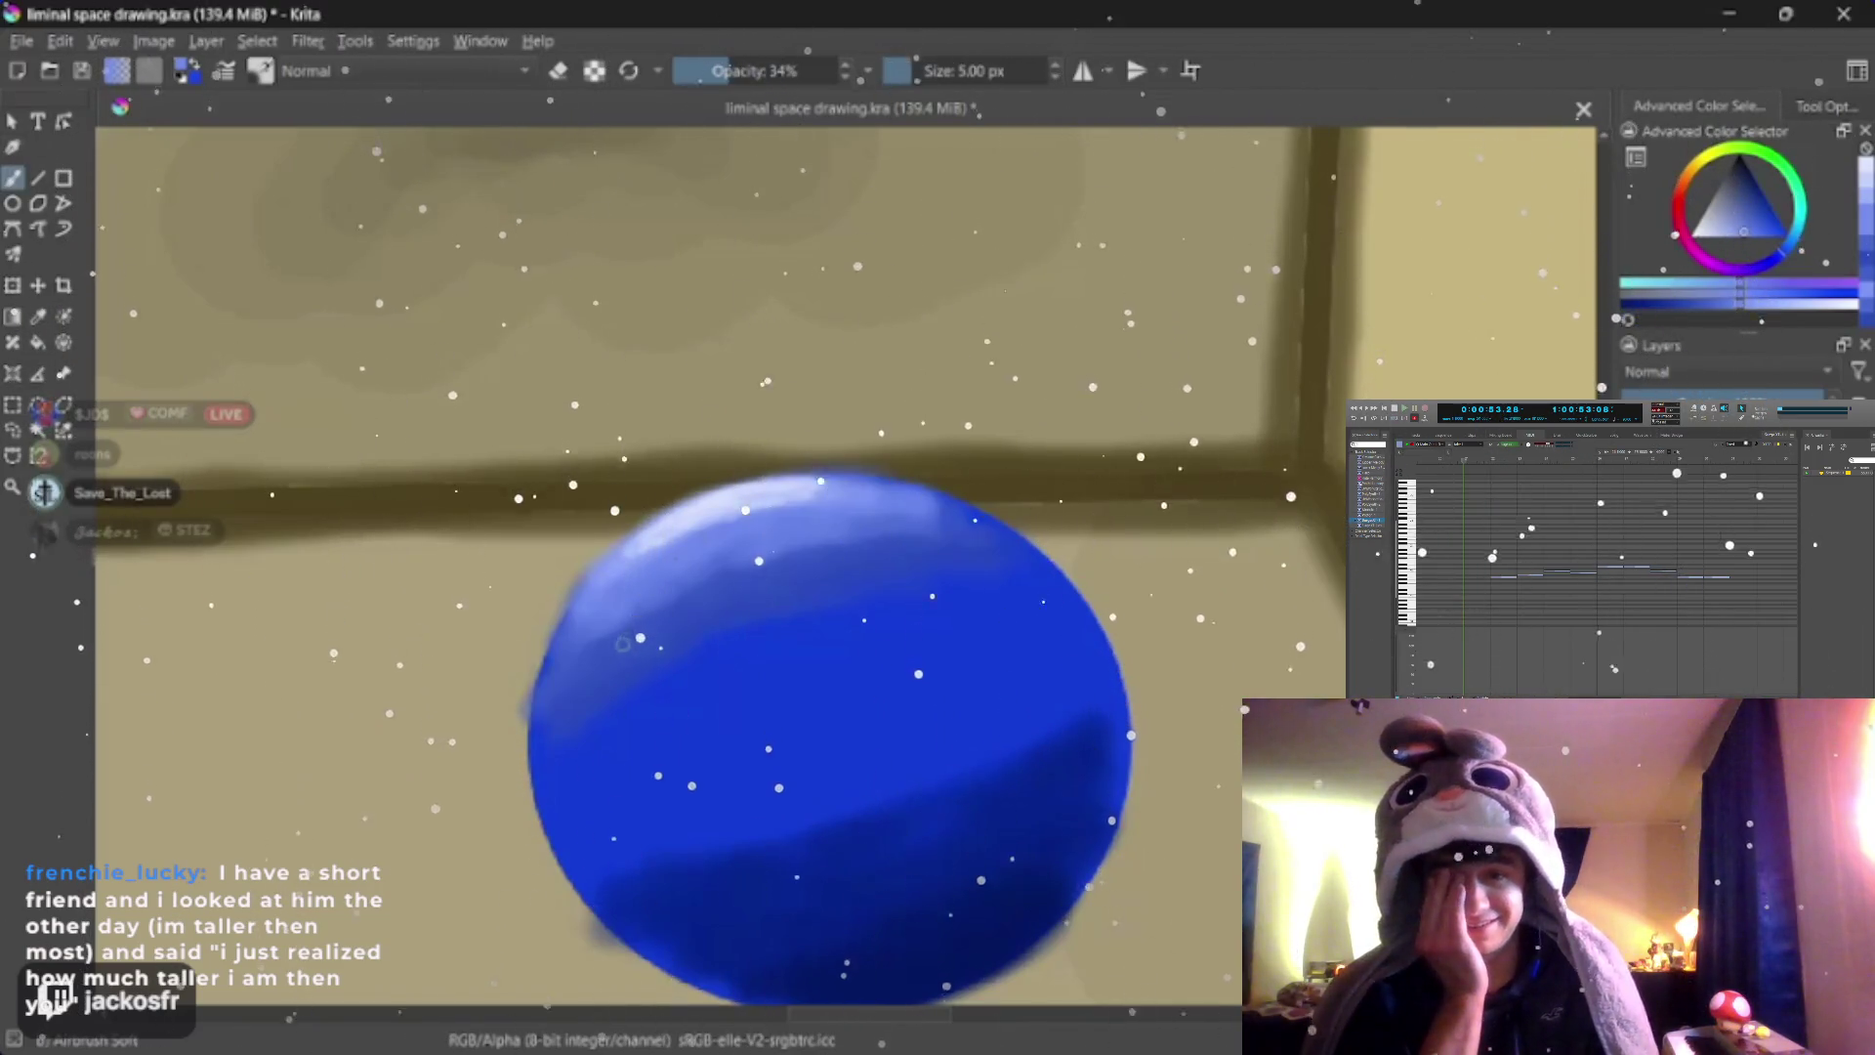
key(bracketright)
key(bracketright)
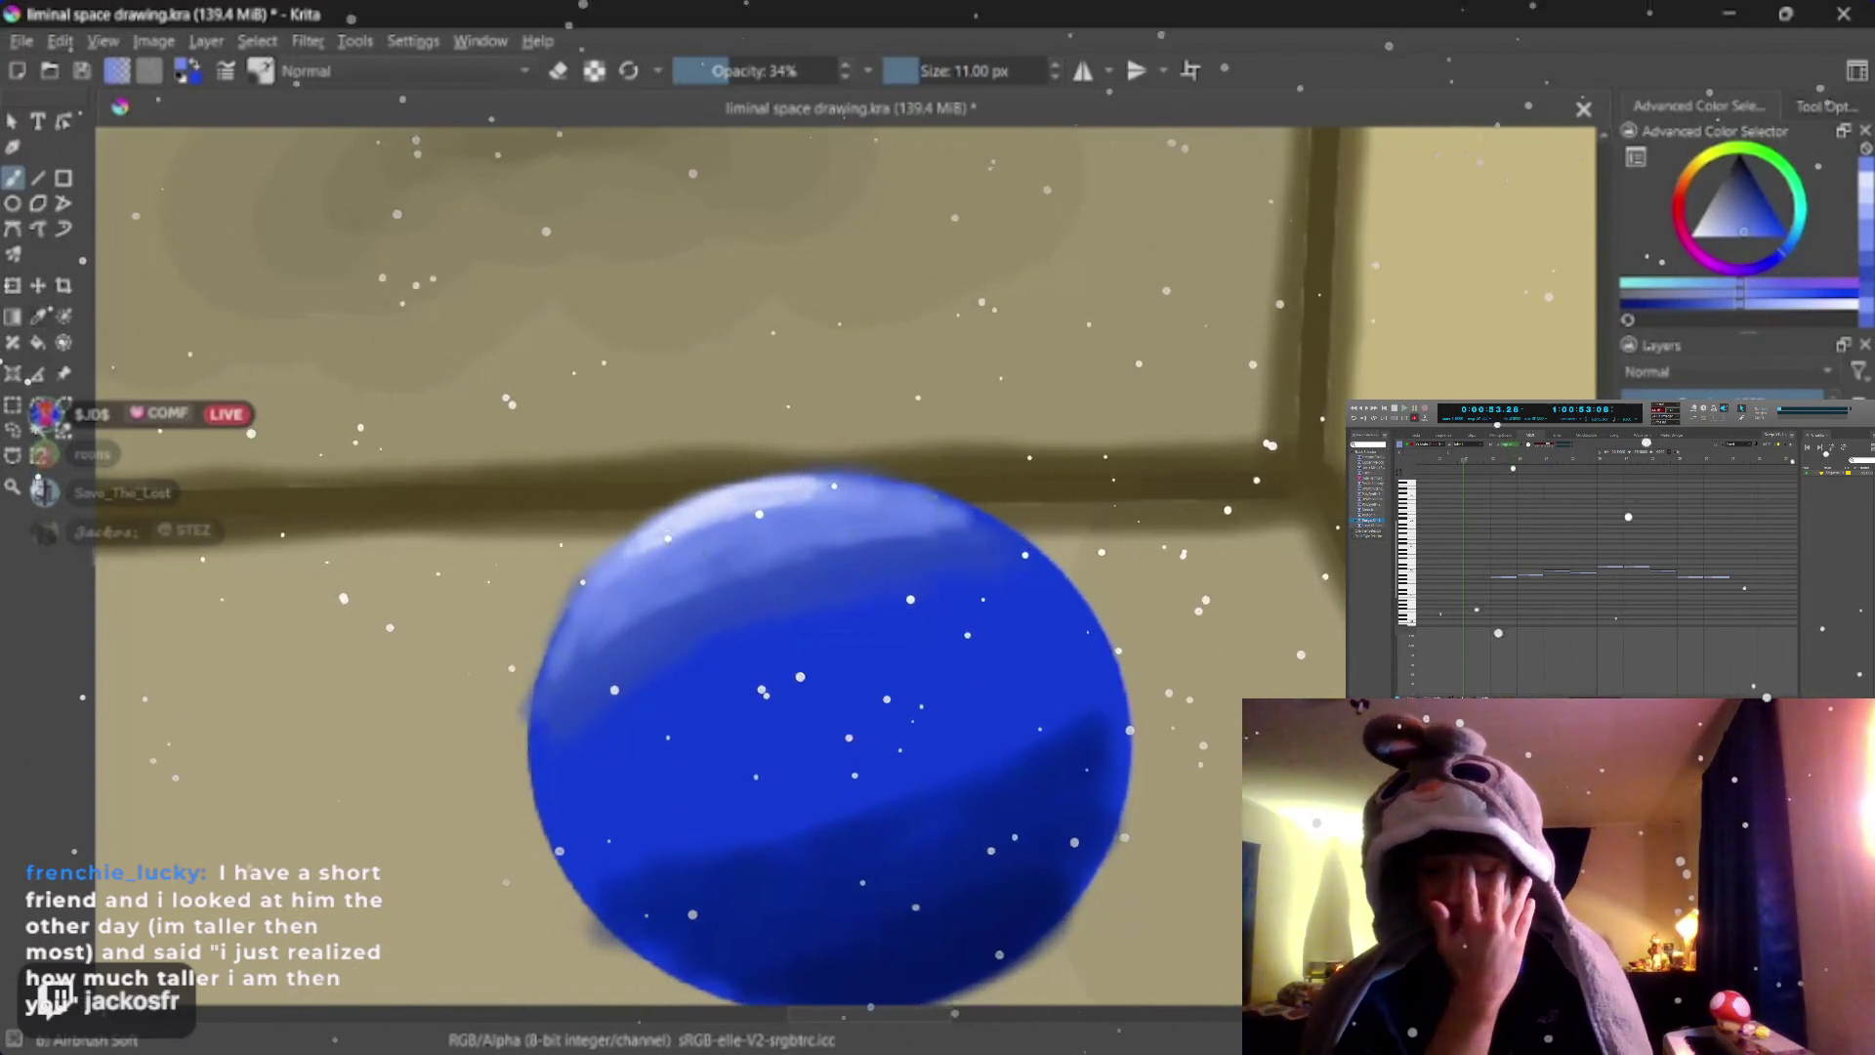
Sample blues from the disc and spread the pale highlight along its top rim
ctrl+click(688, 601)
key(b)
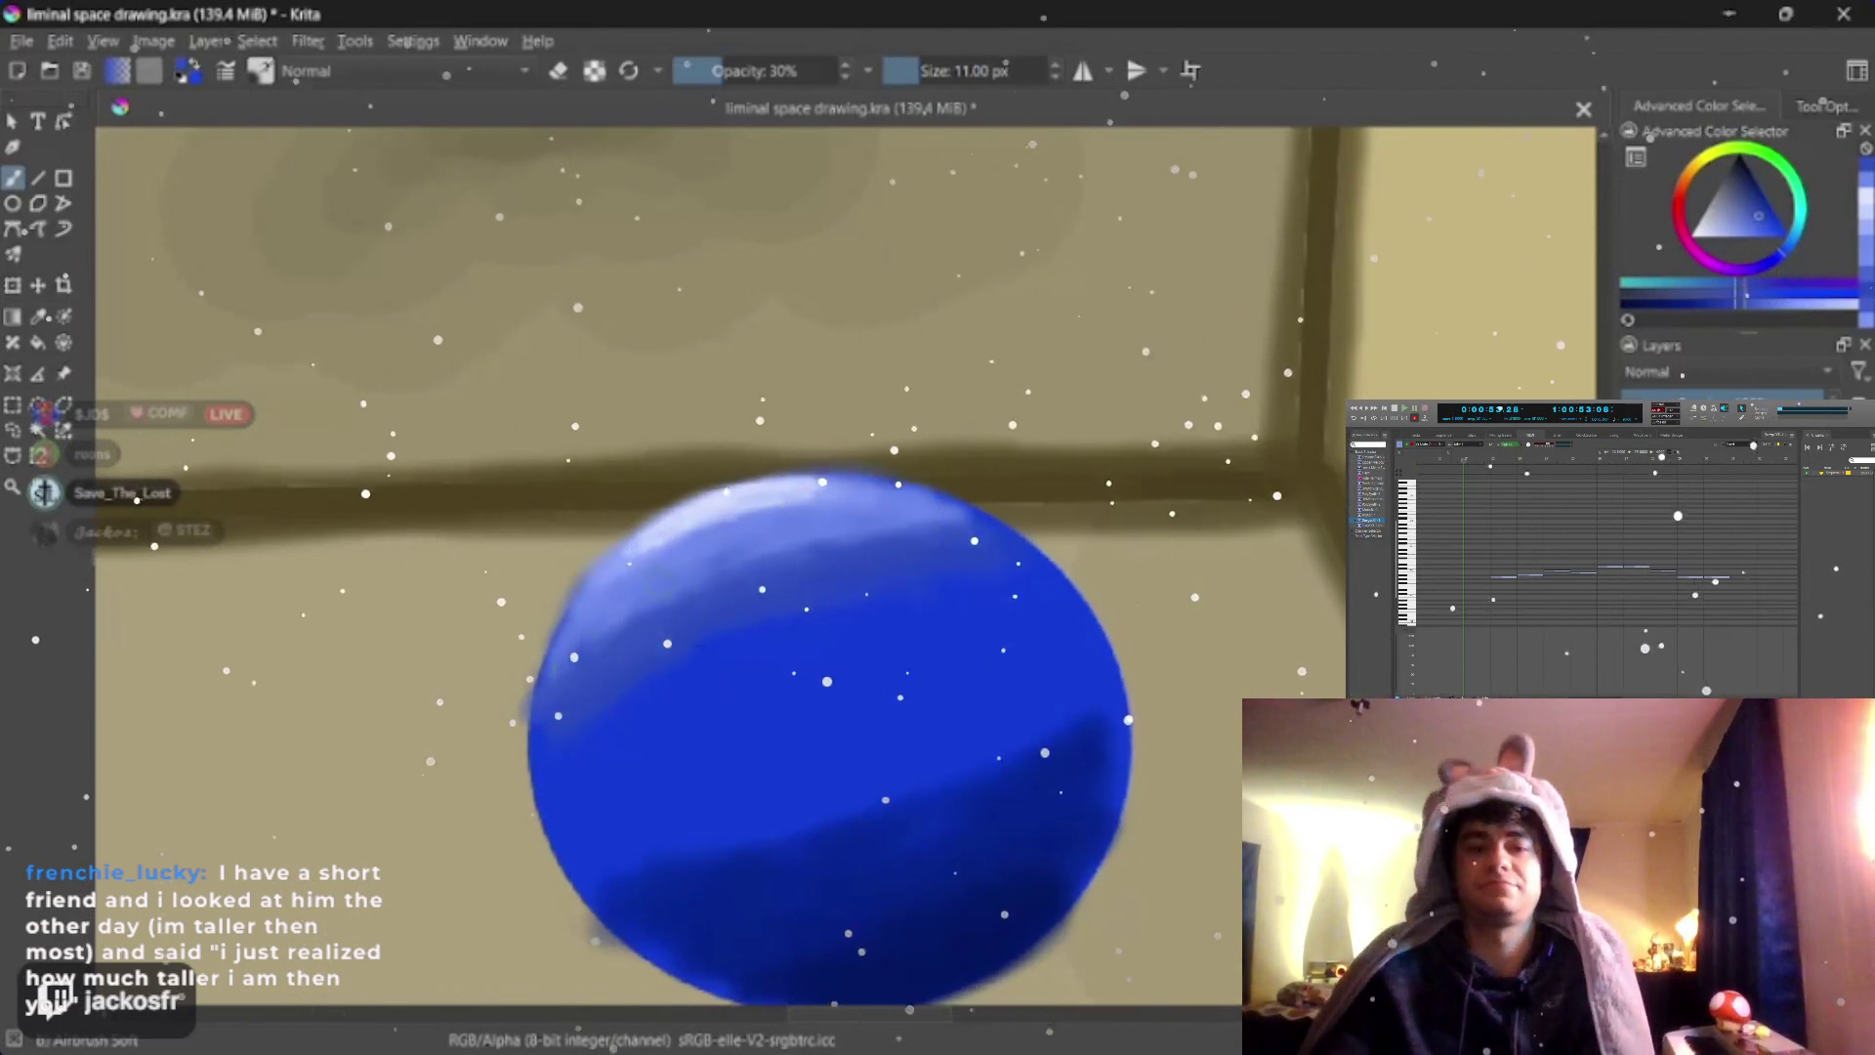
key(o)
ctrl+click(650, 587)
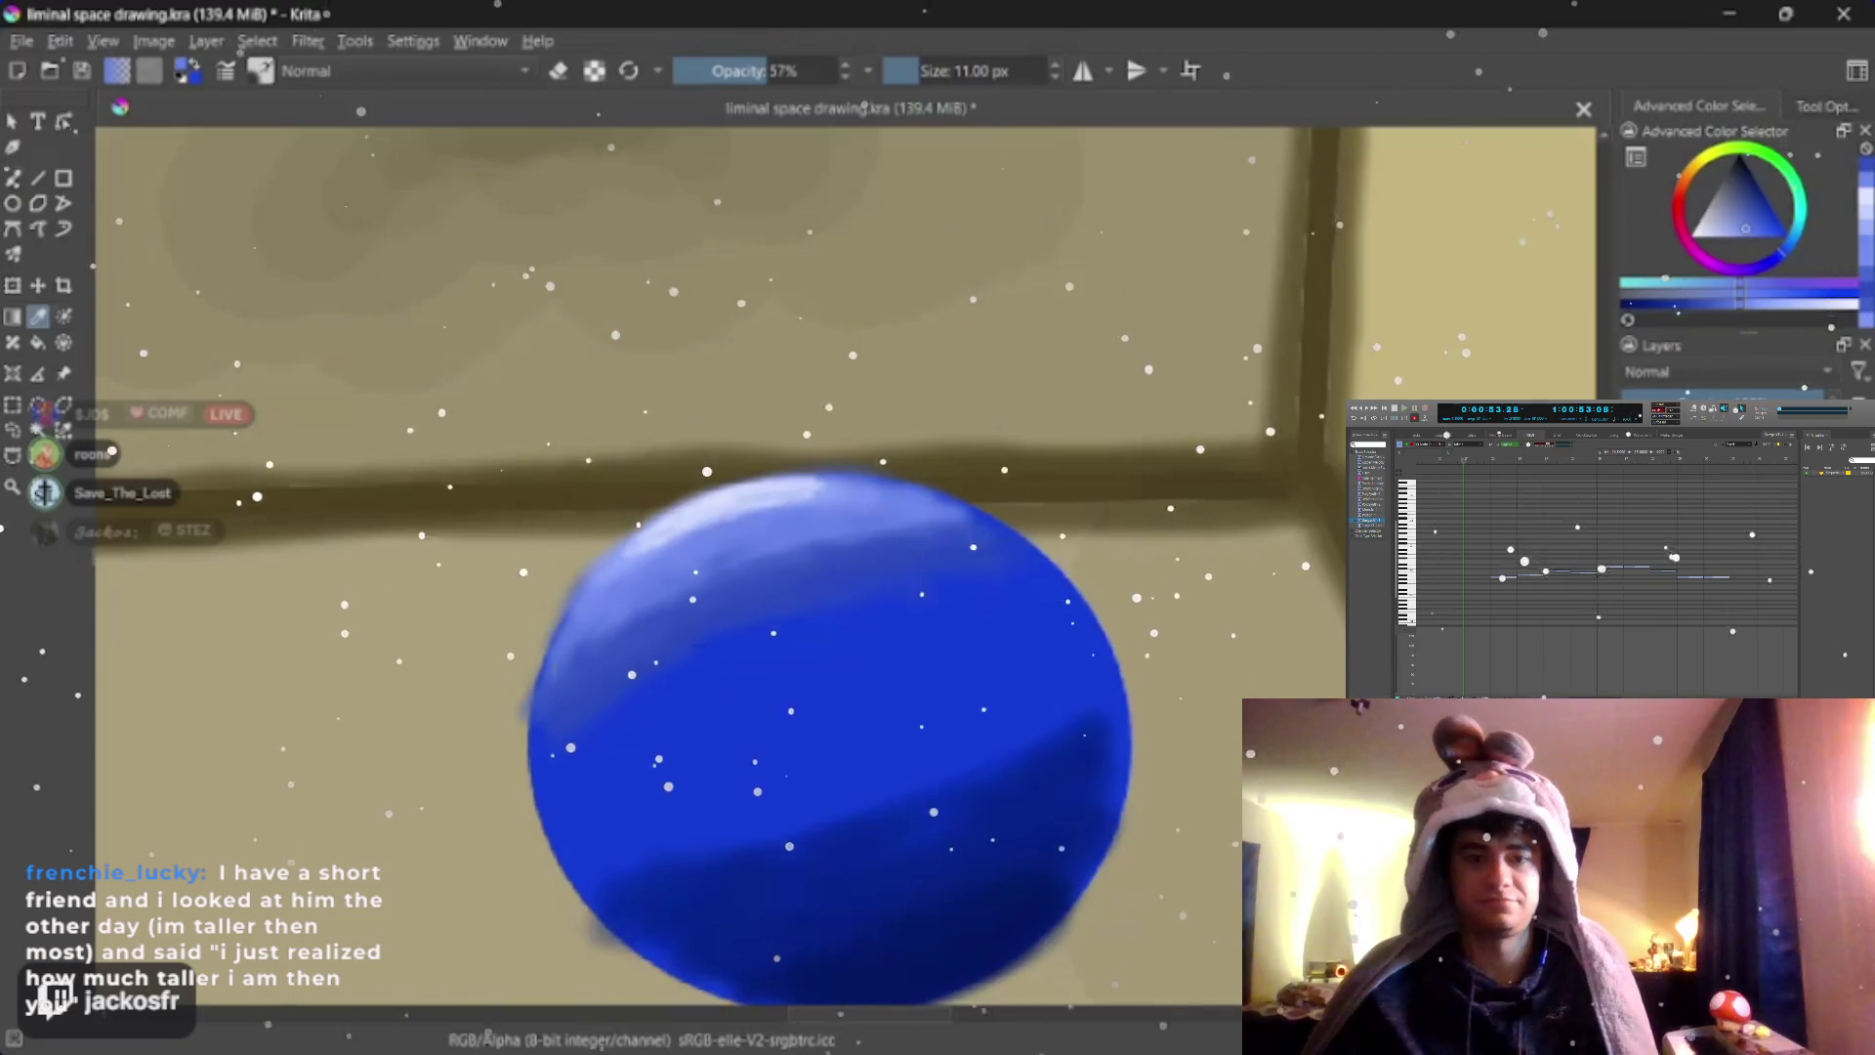
Raise airbrush opacity to 57% and paint a brighter gloss streak near the disc's top
key(b)
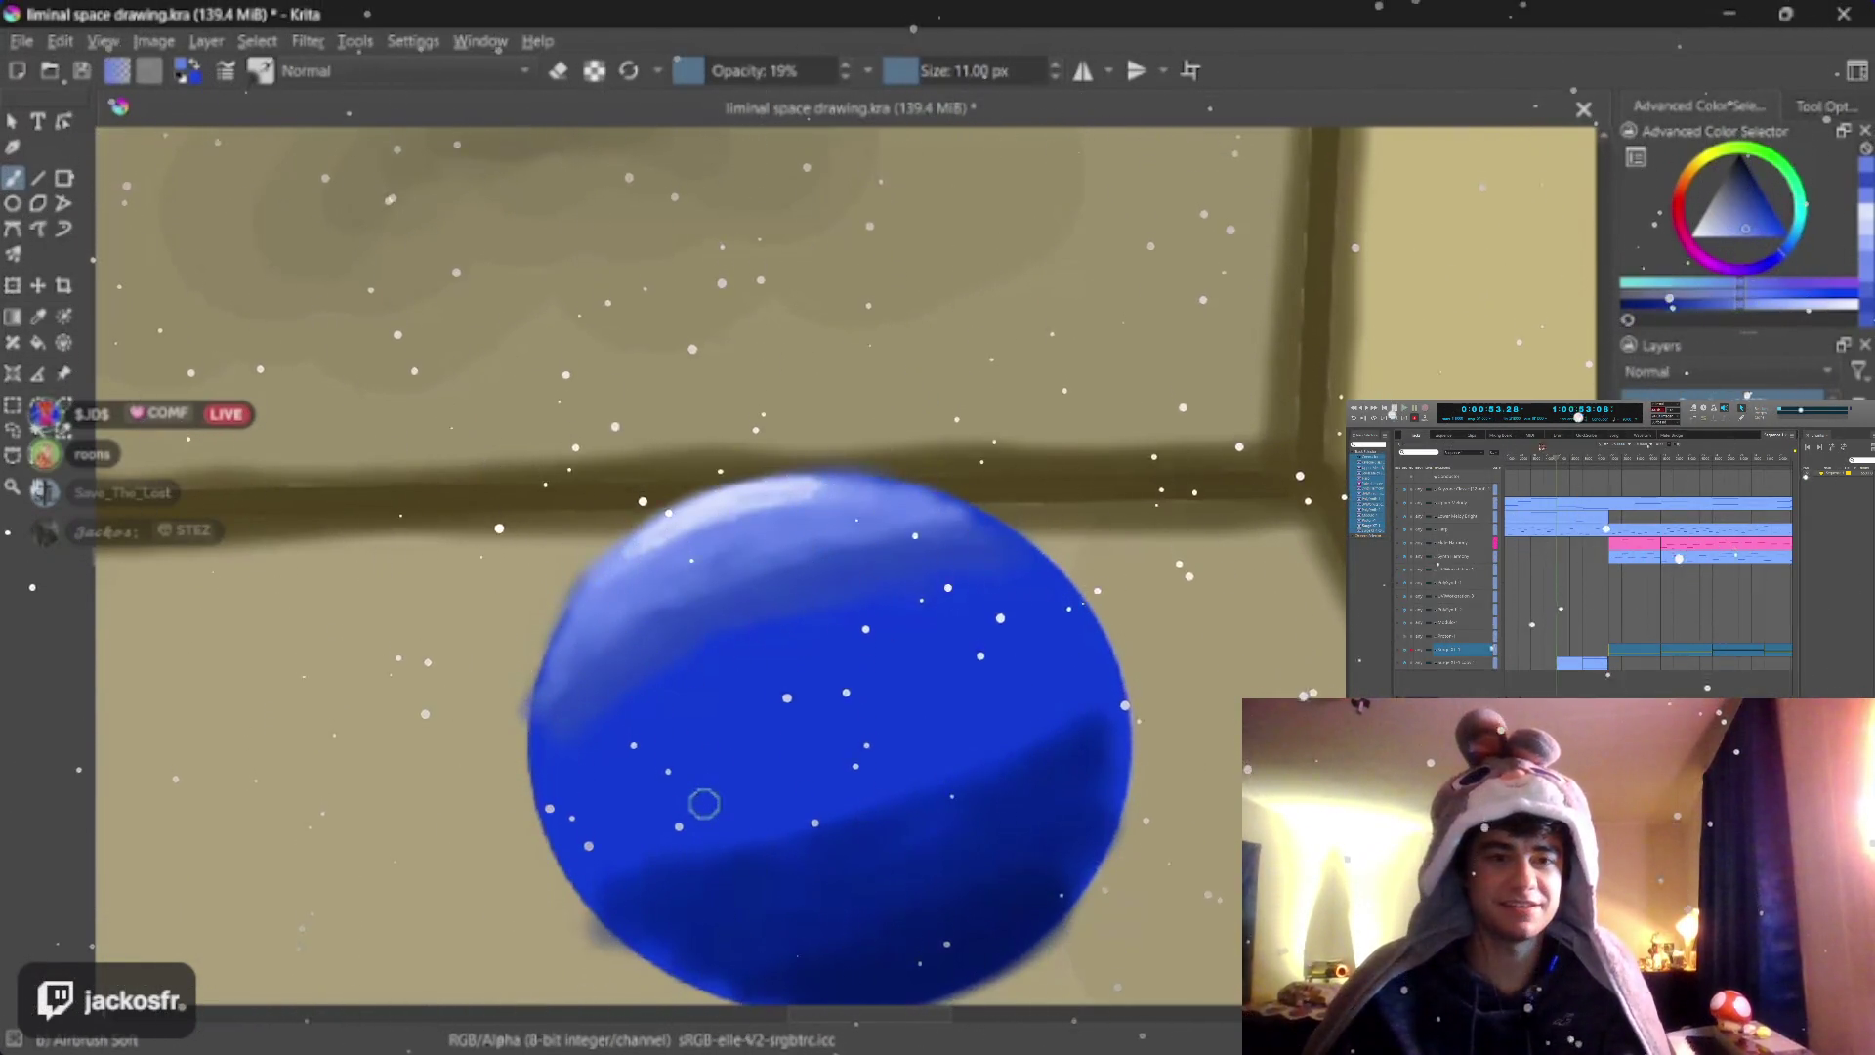
drag(732, 72, 792, 70)
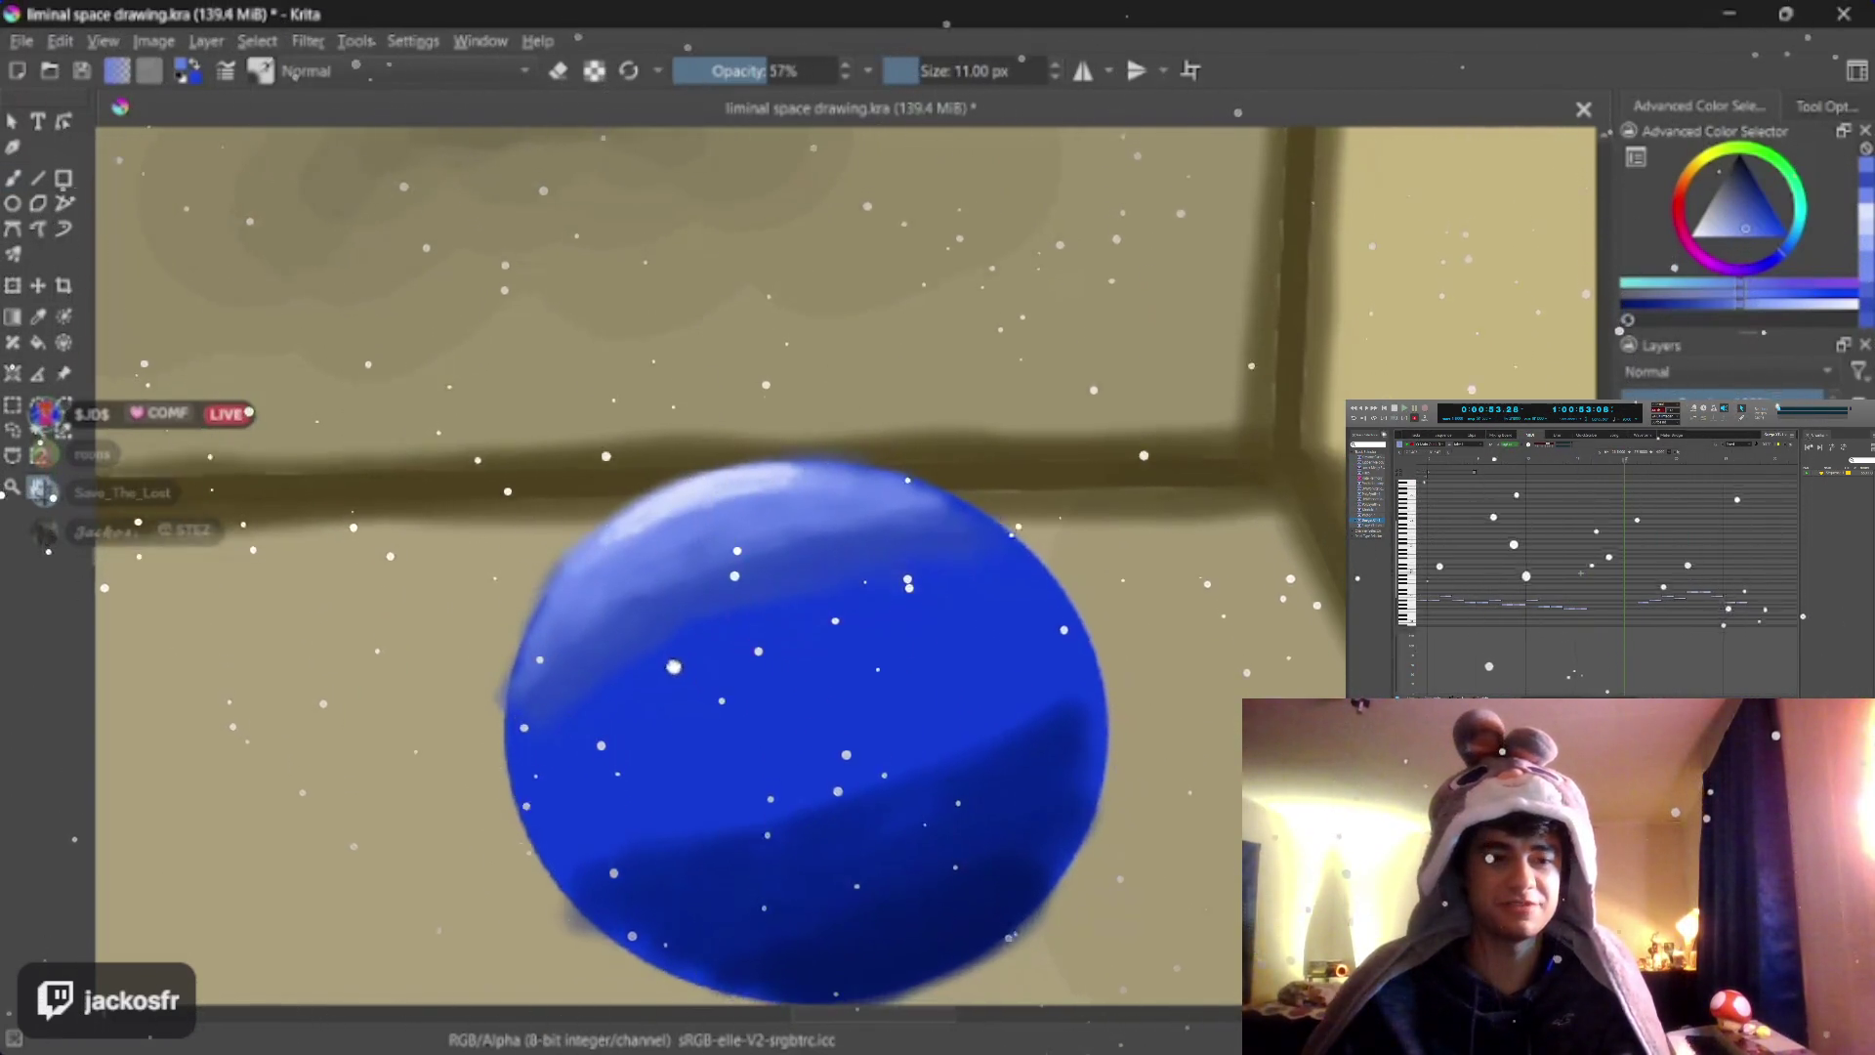
scroll(939, 459, up, 3)
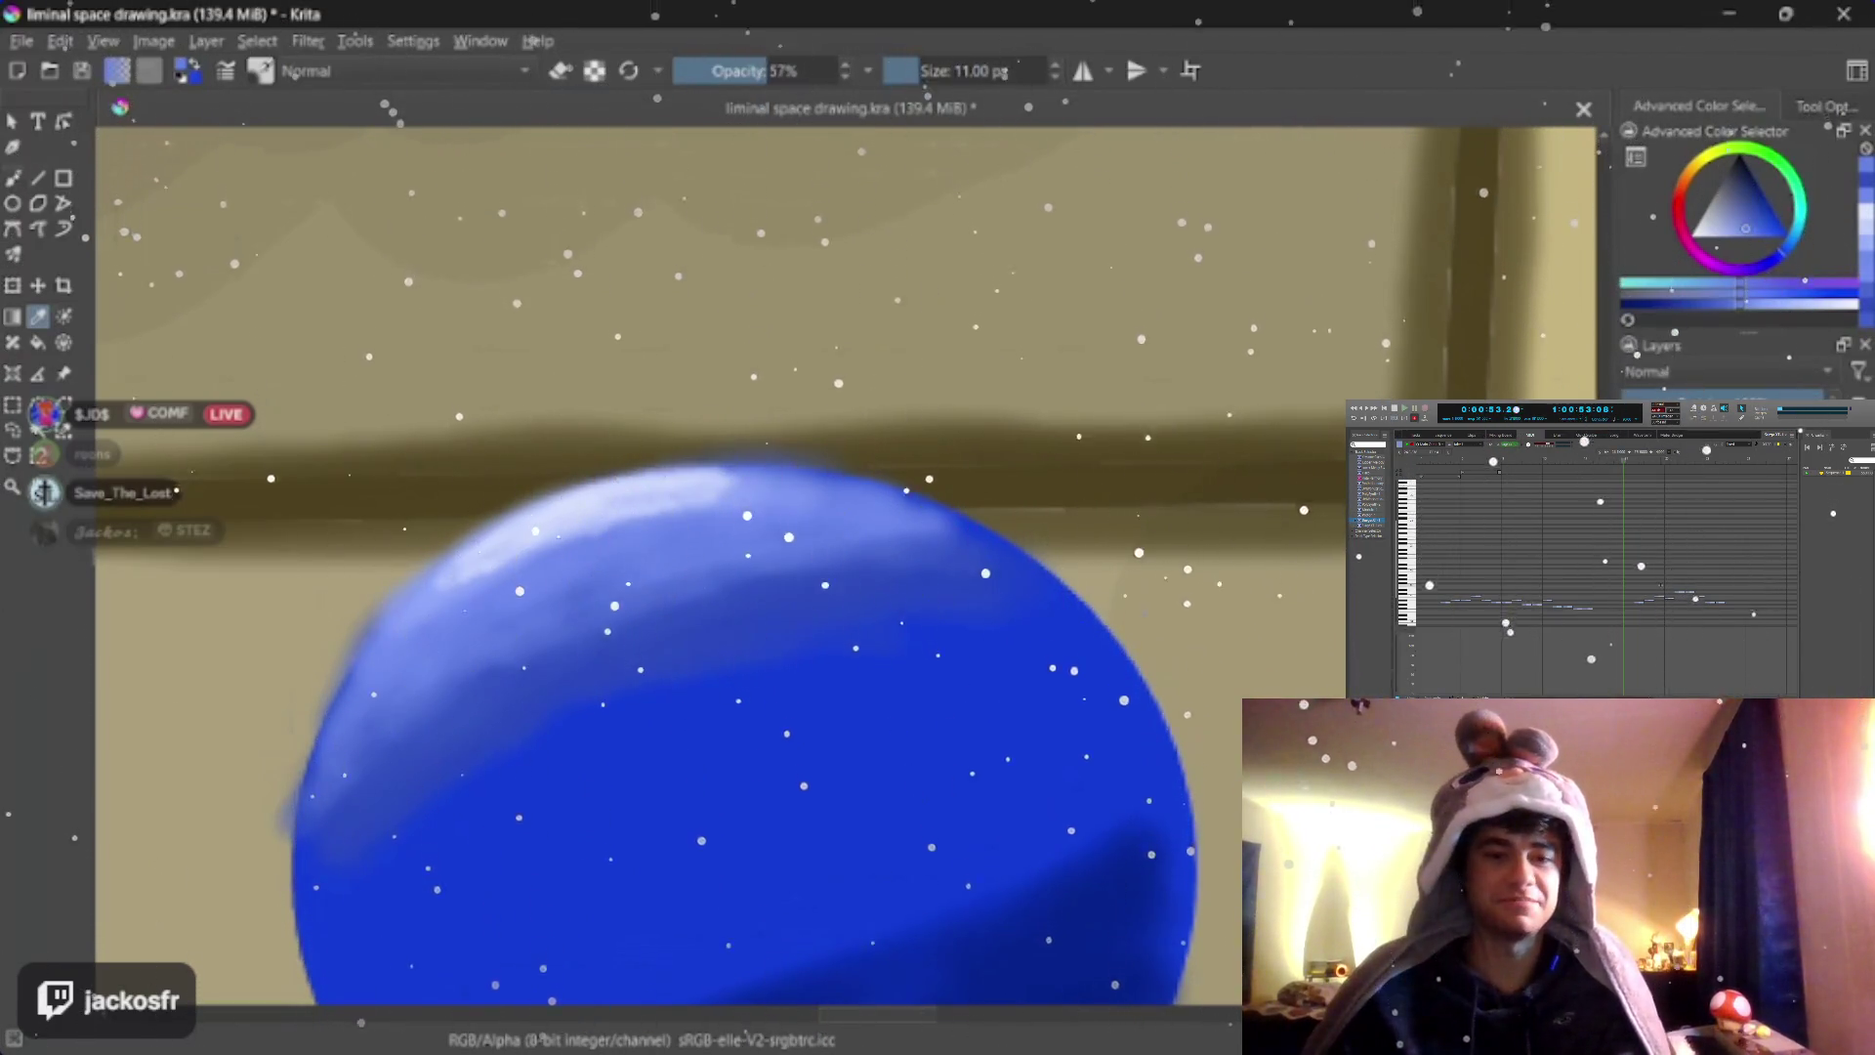
key(b)
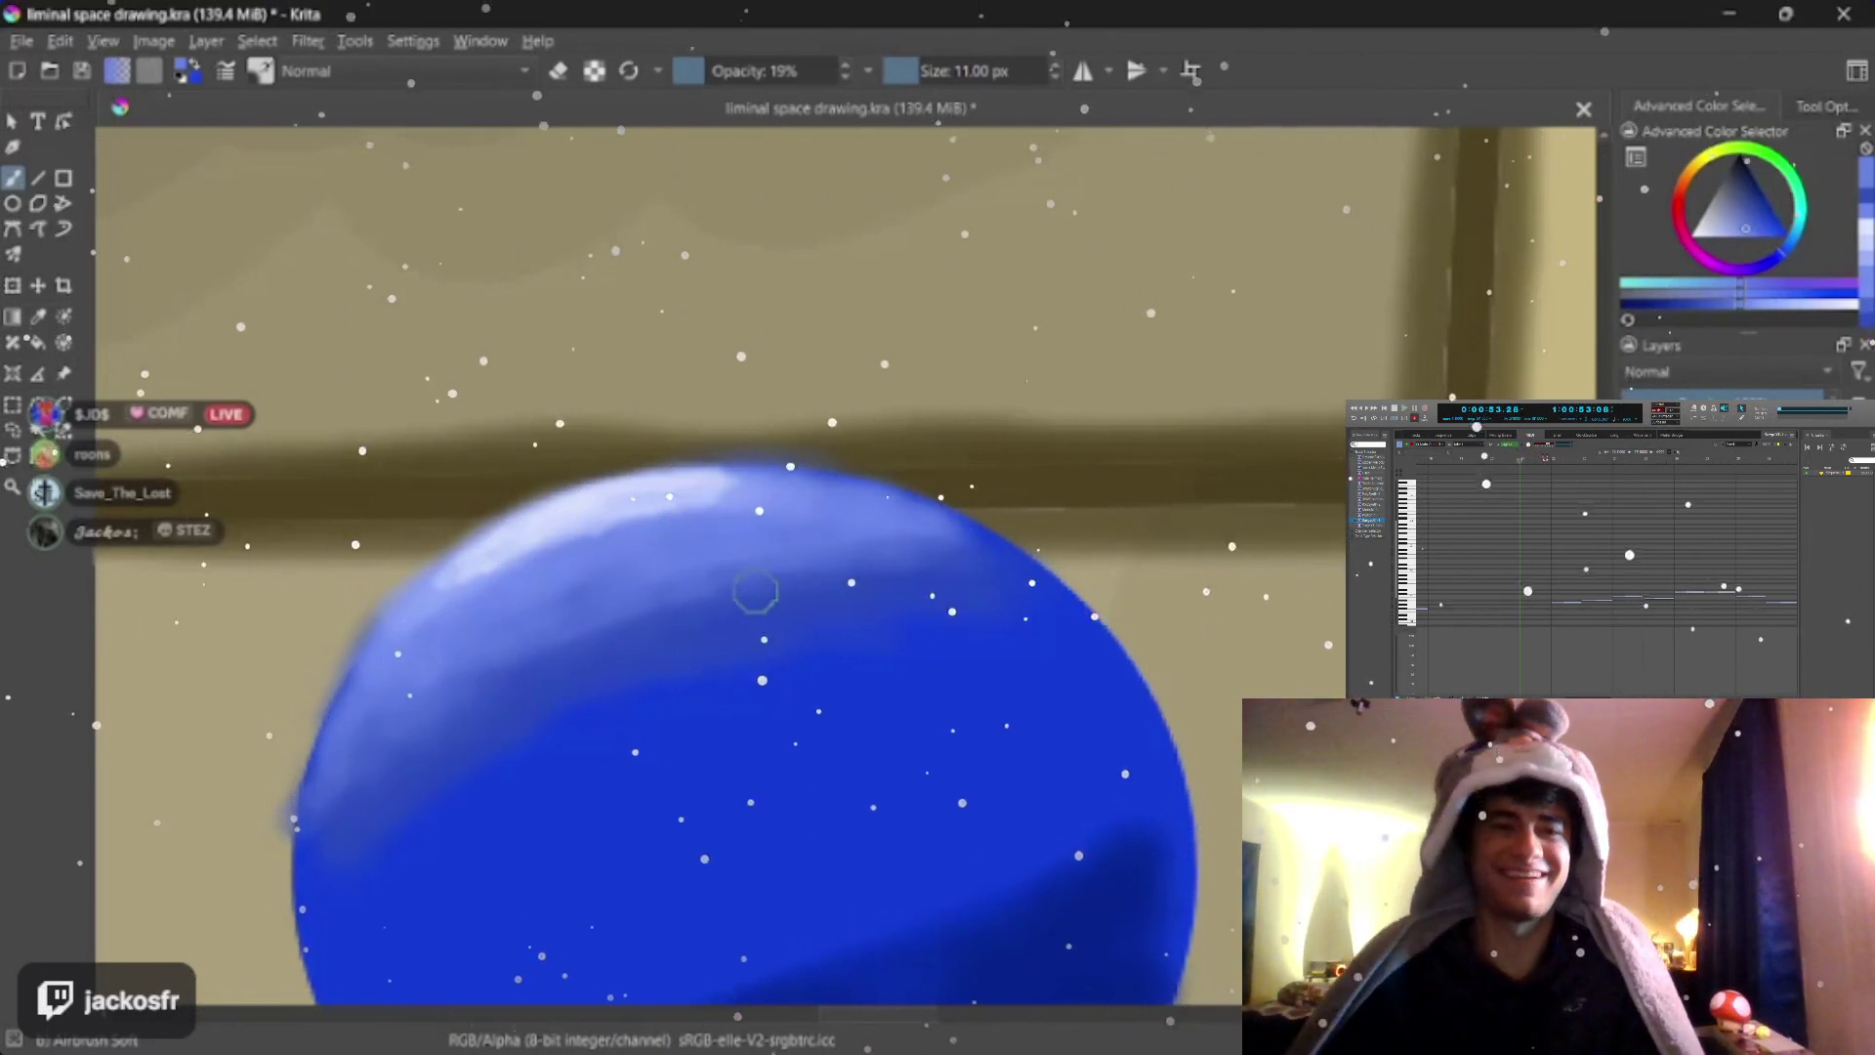
key(o)
key(o)
key(o)
drag(758, 593, 848, 547)
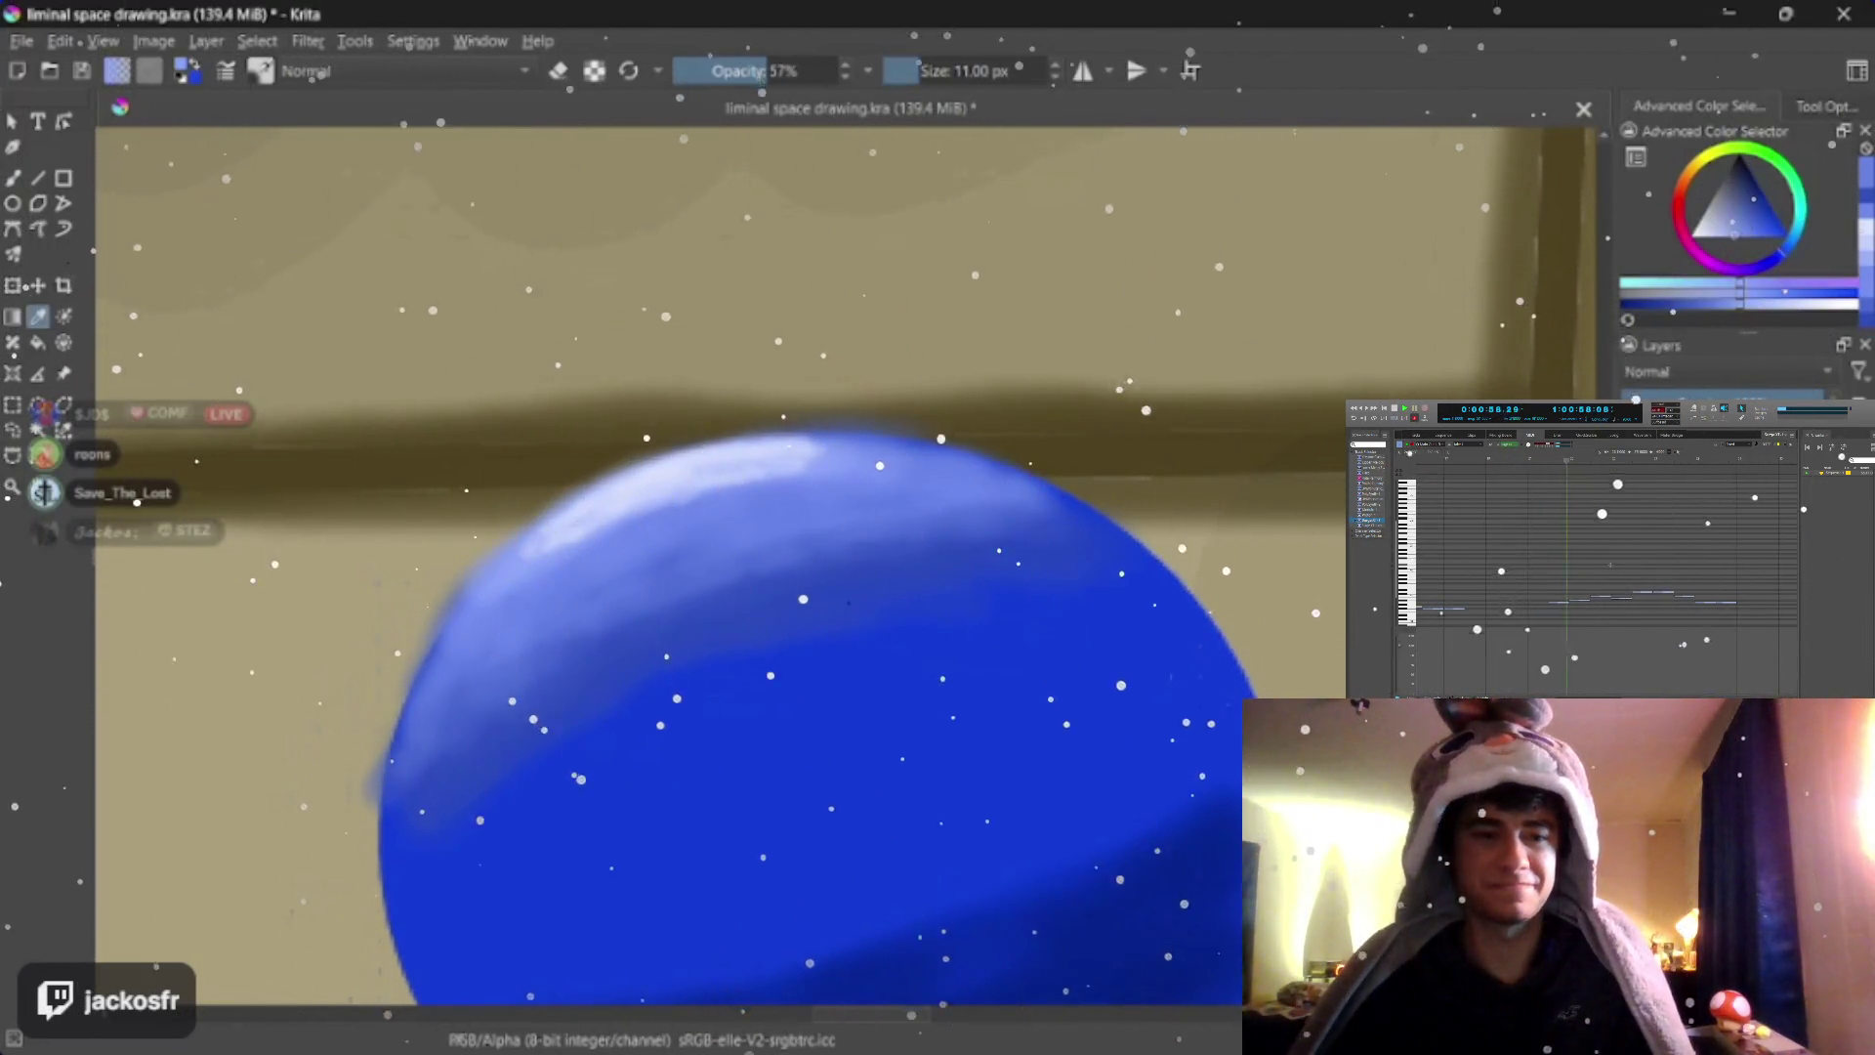
Alternate sampling and airbrush strokes to fade the pale sheen into the darker blue
key(i)
key(i)
key(i)
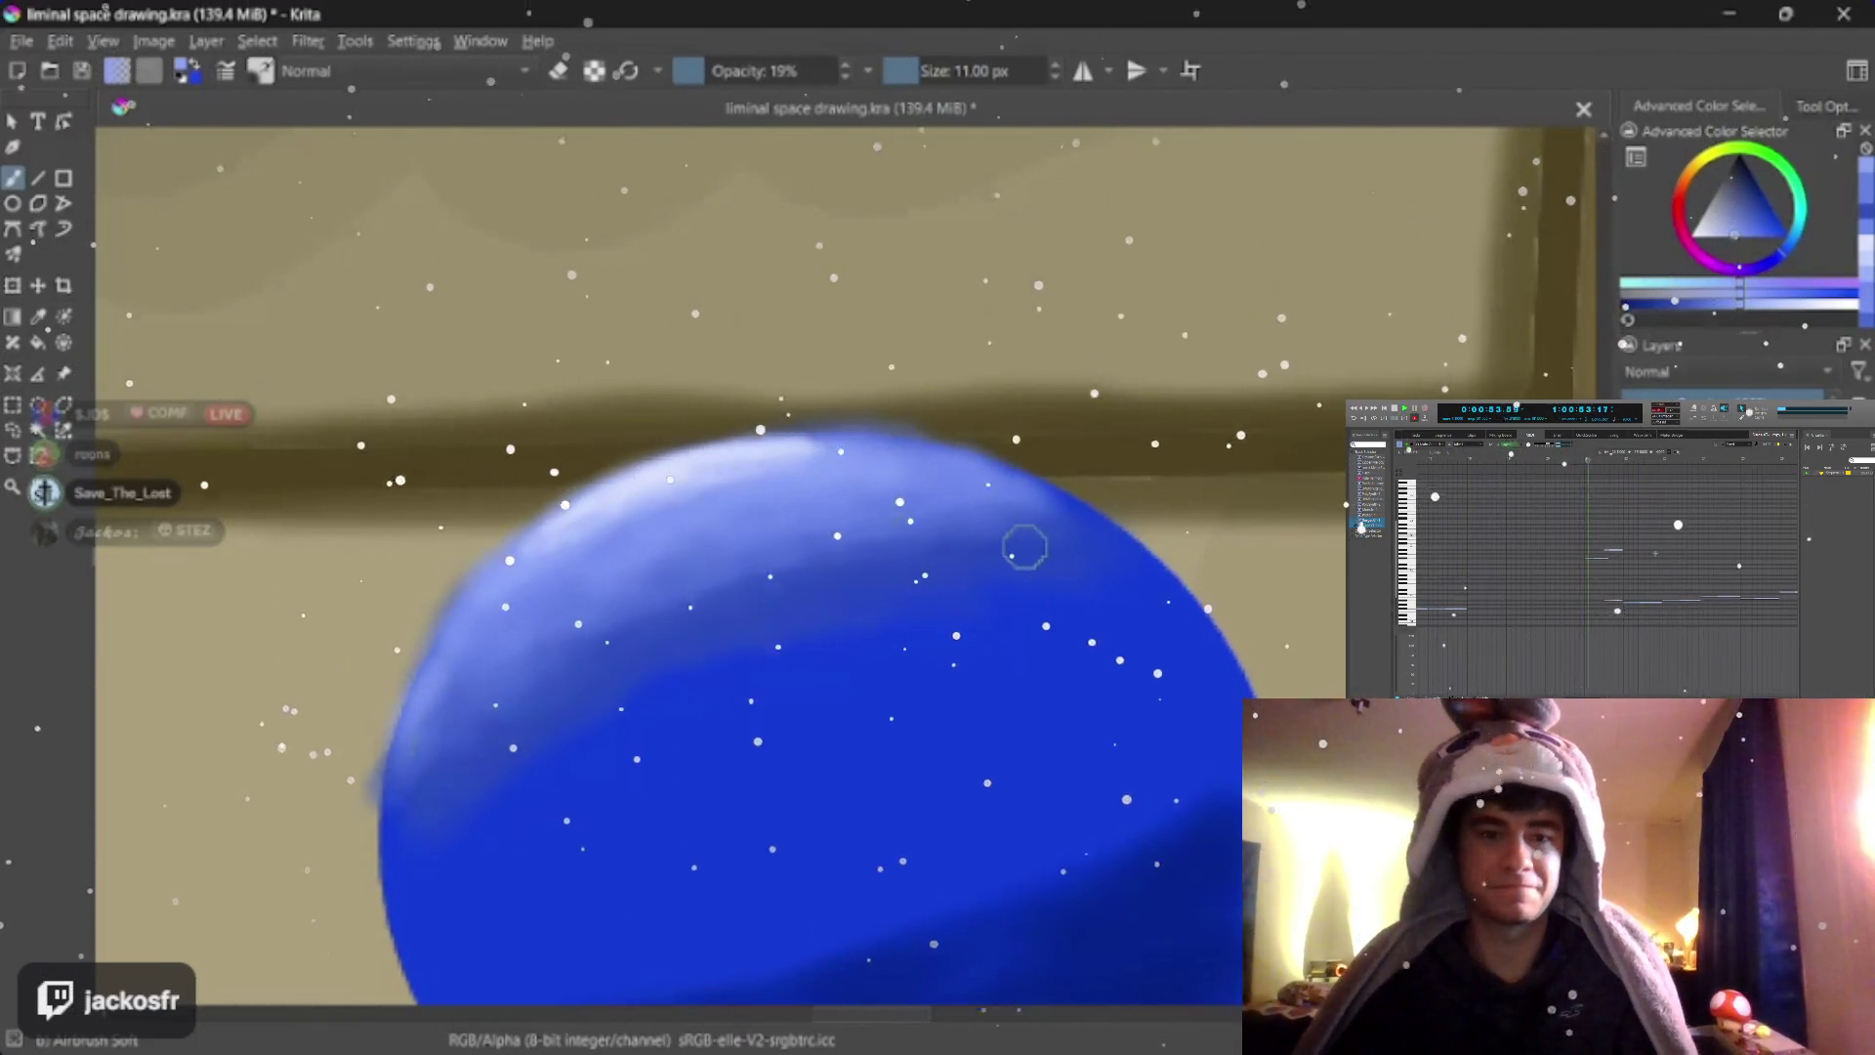
key(p)
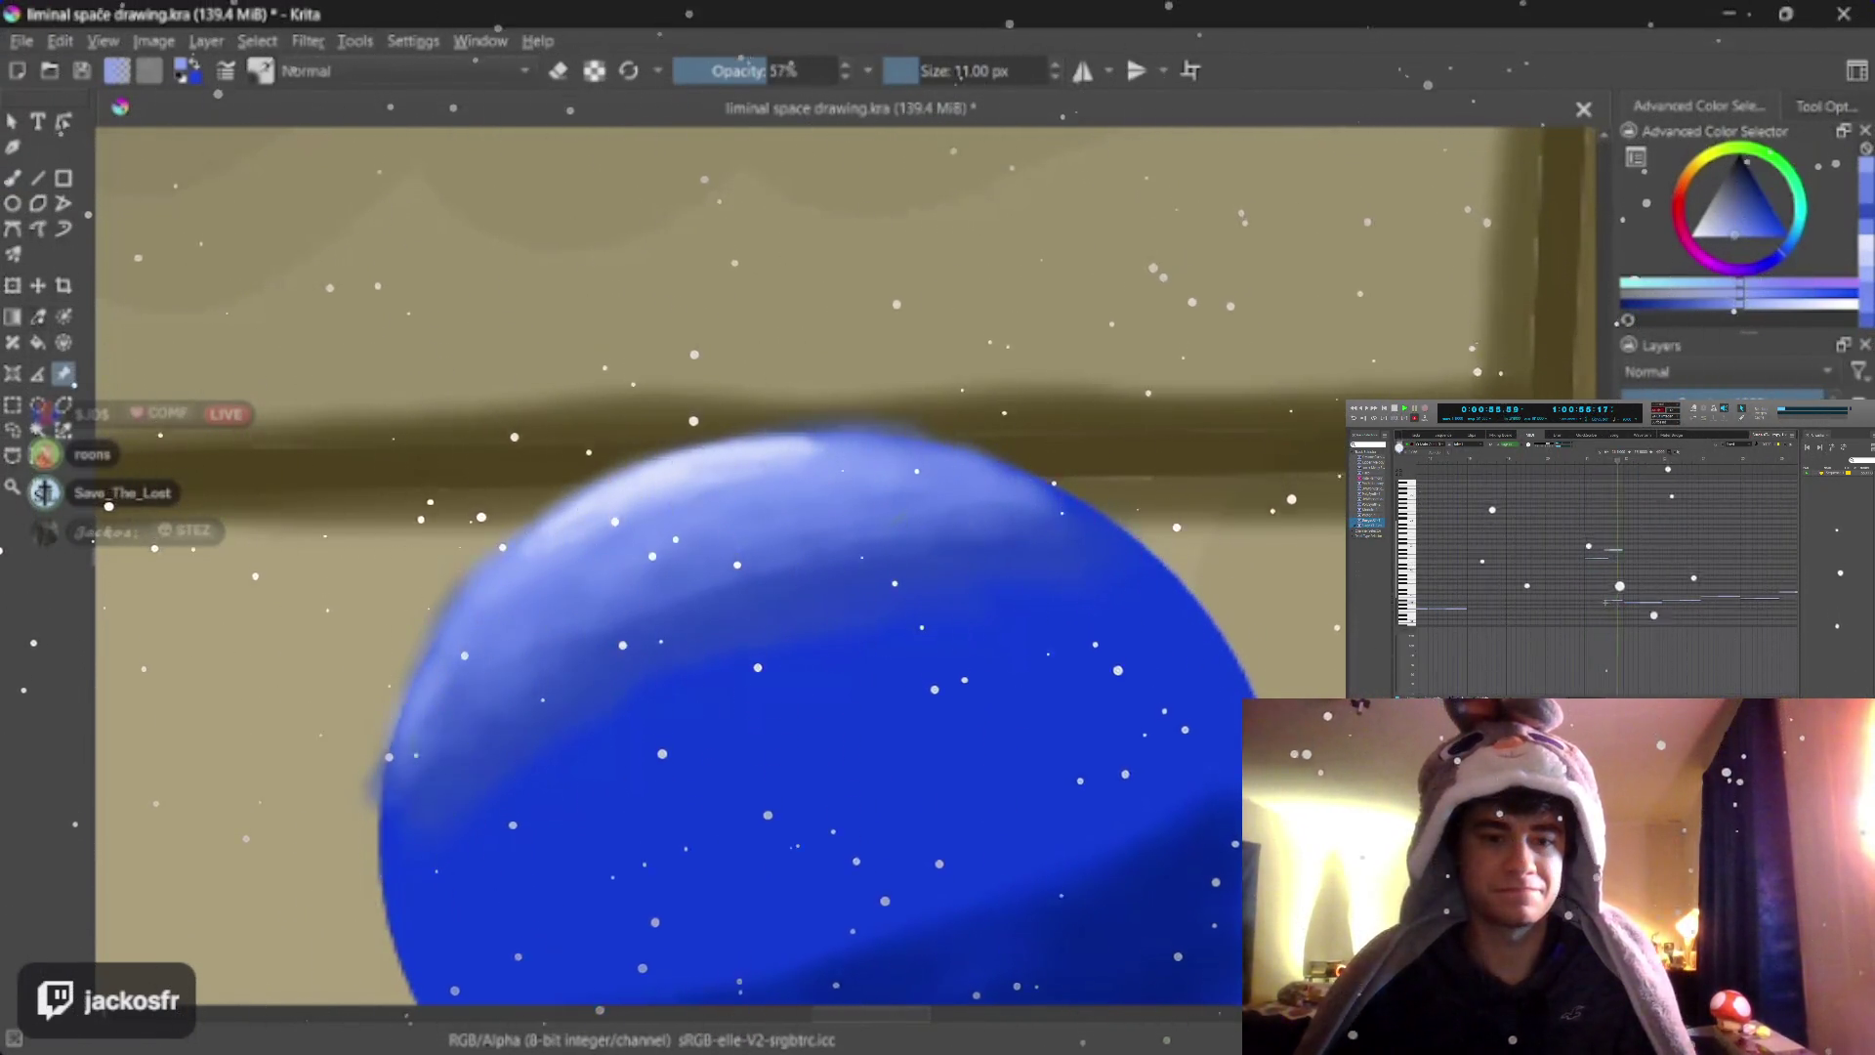
key(b)
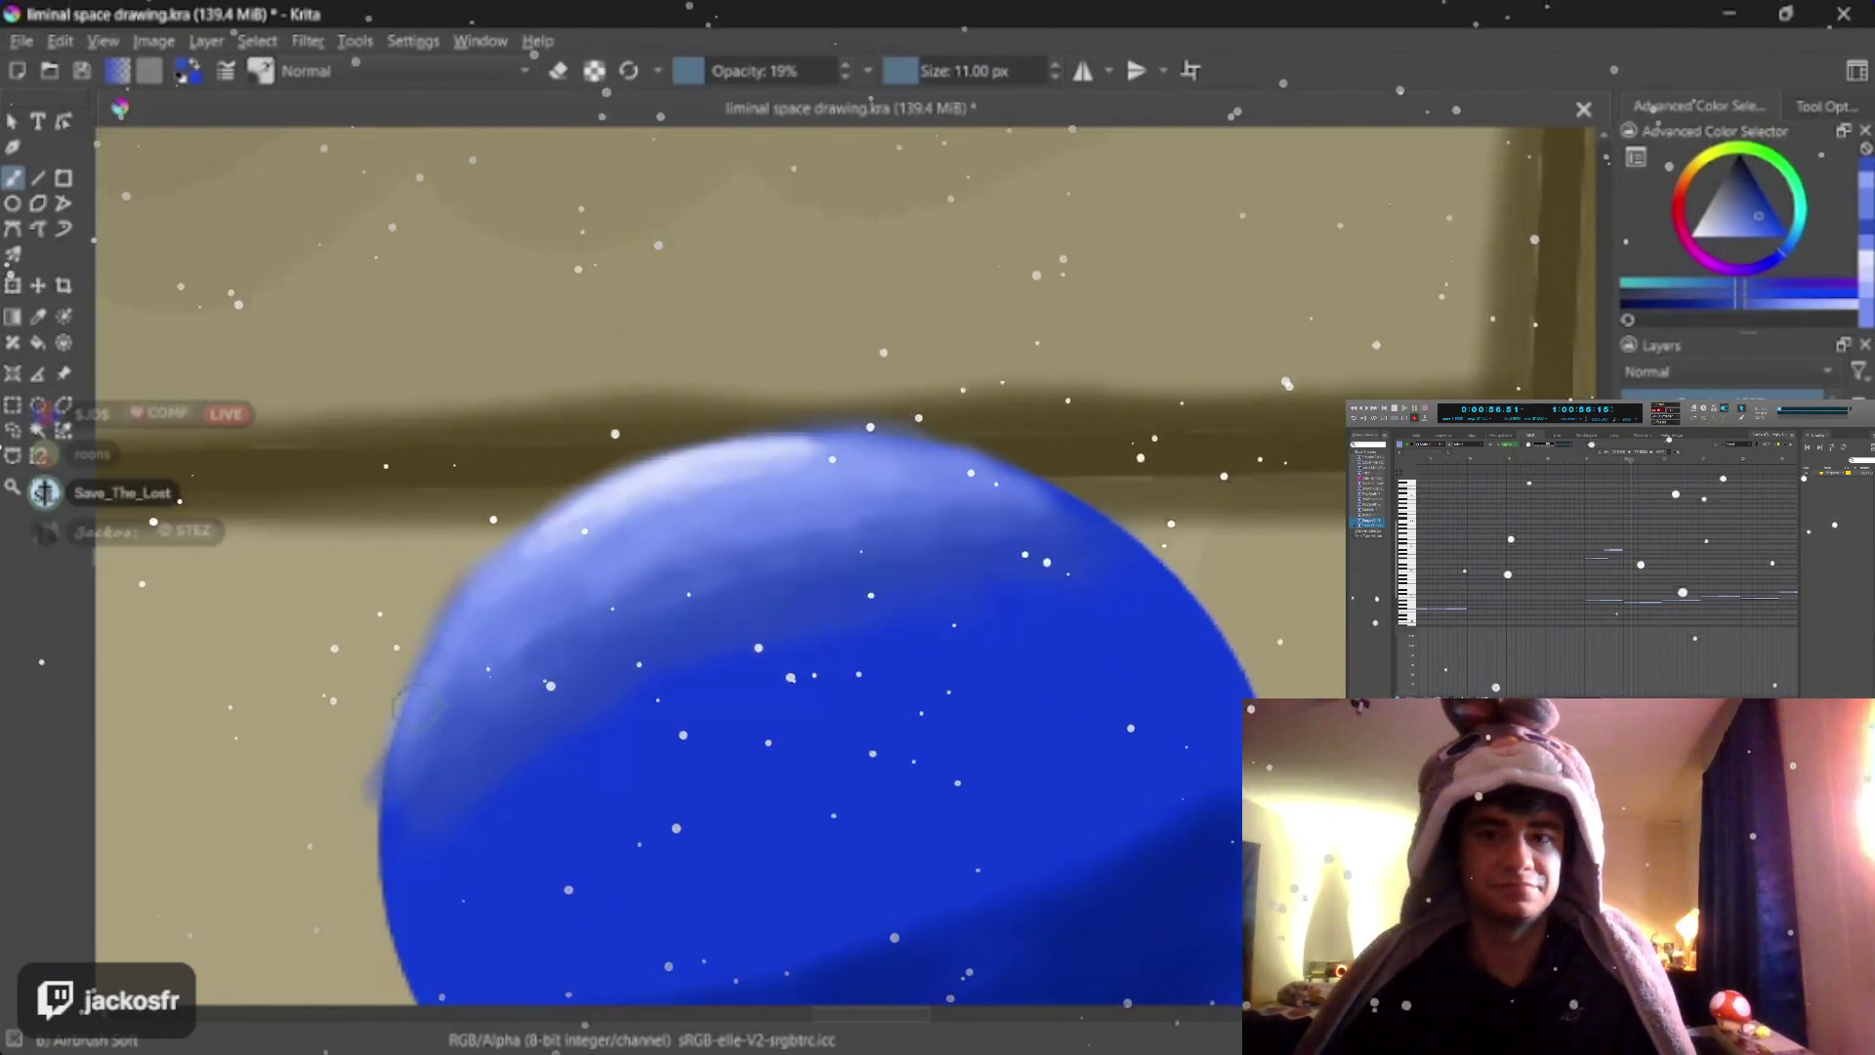
key(i)
key(i)
key(i)
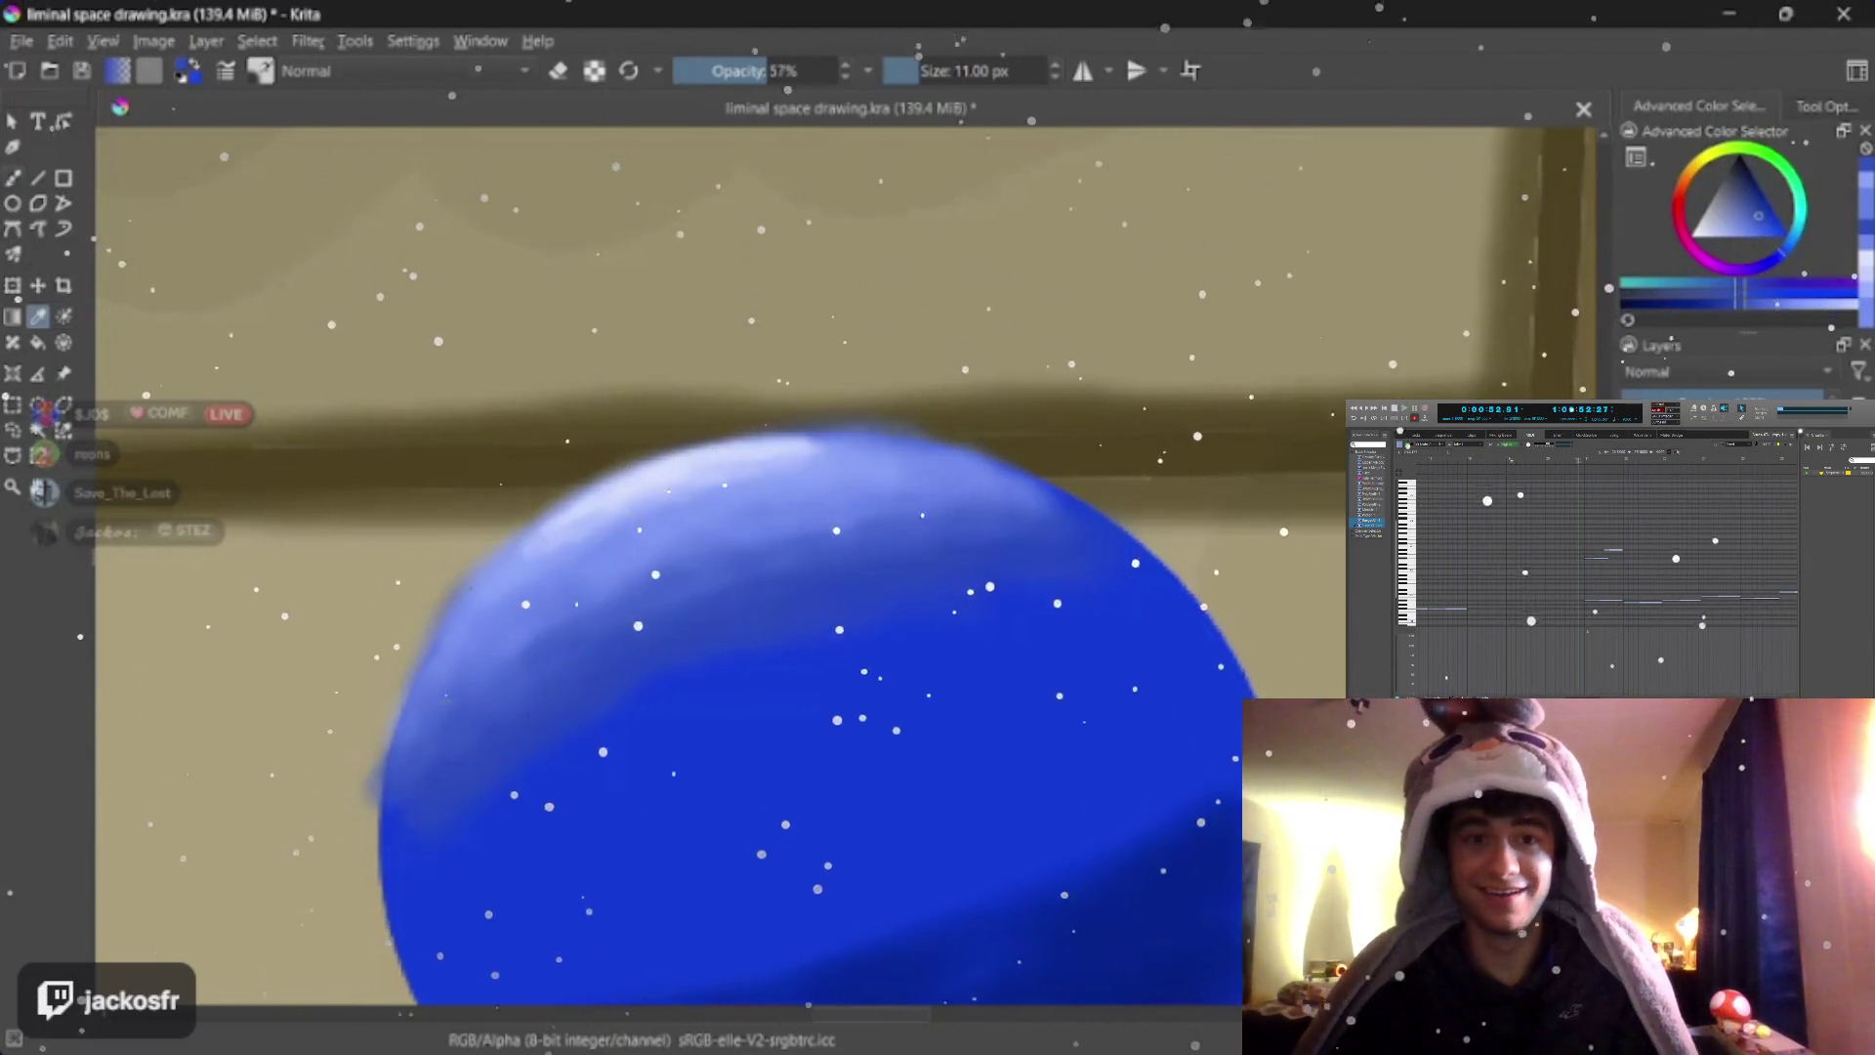
key(slash)
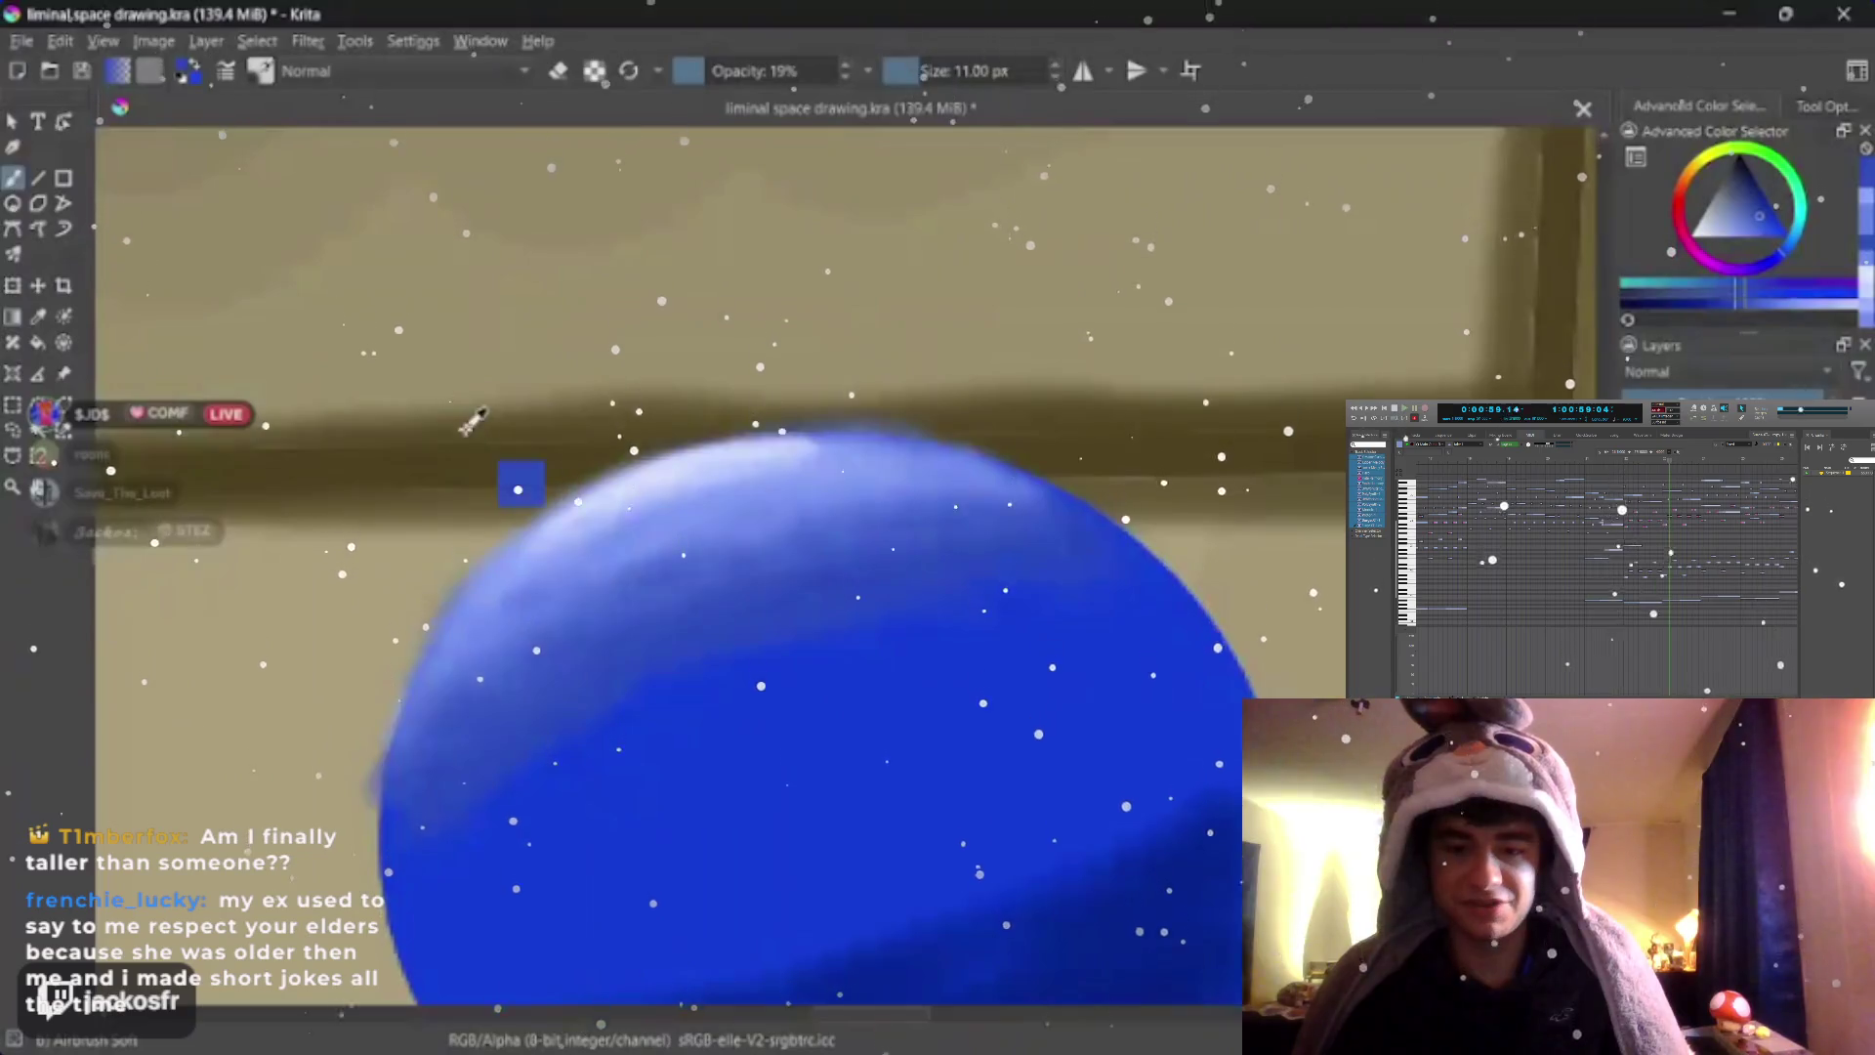
Set opacity back to 19% and sample a light blue from the disc's edge
key(p)
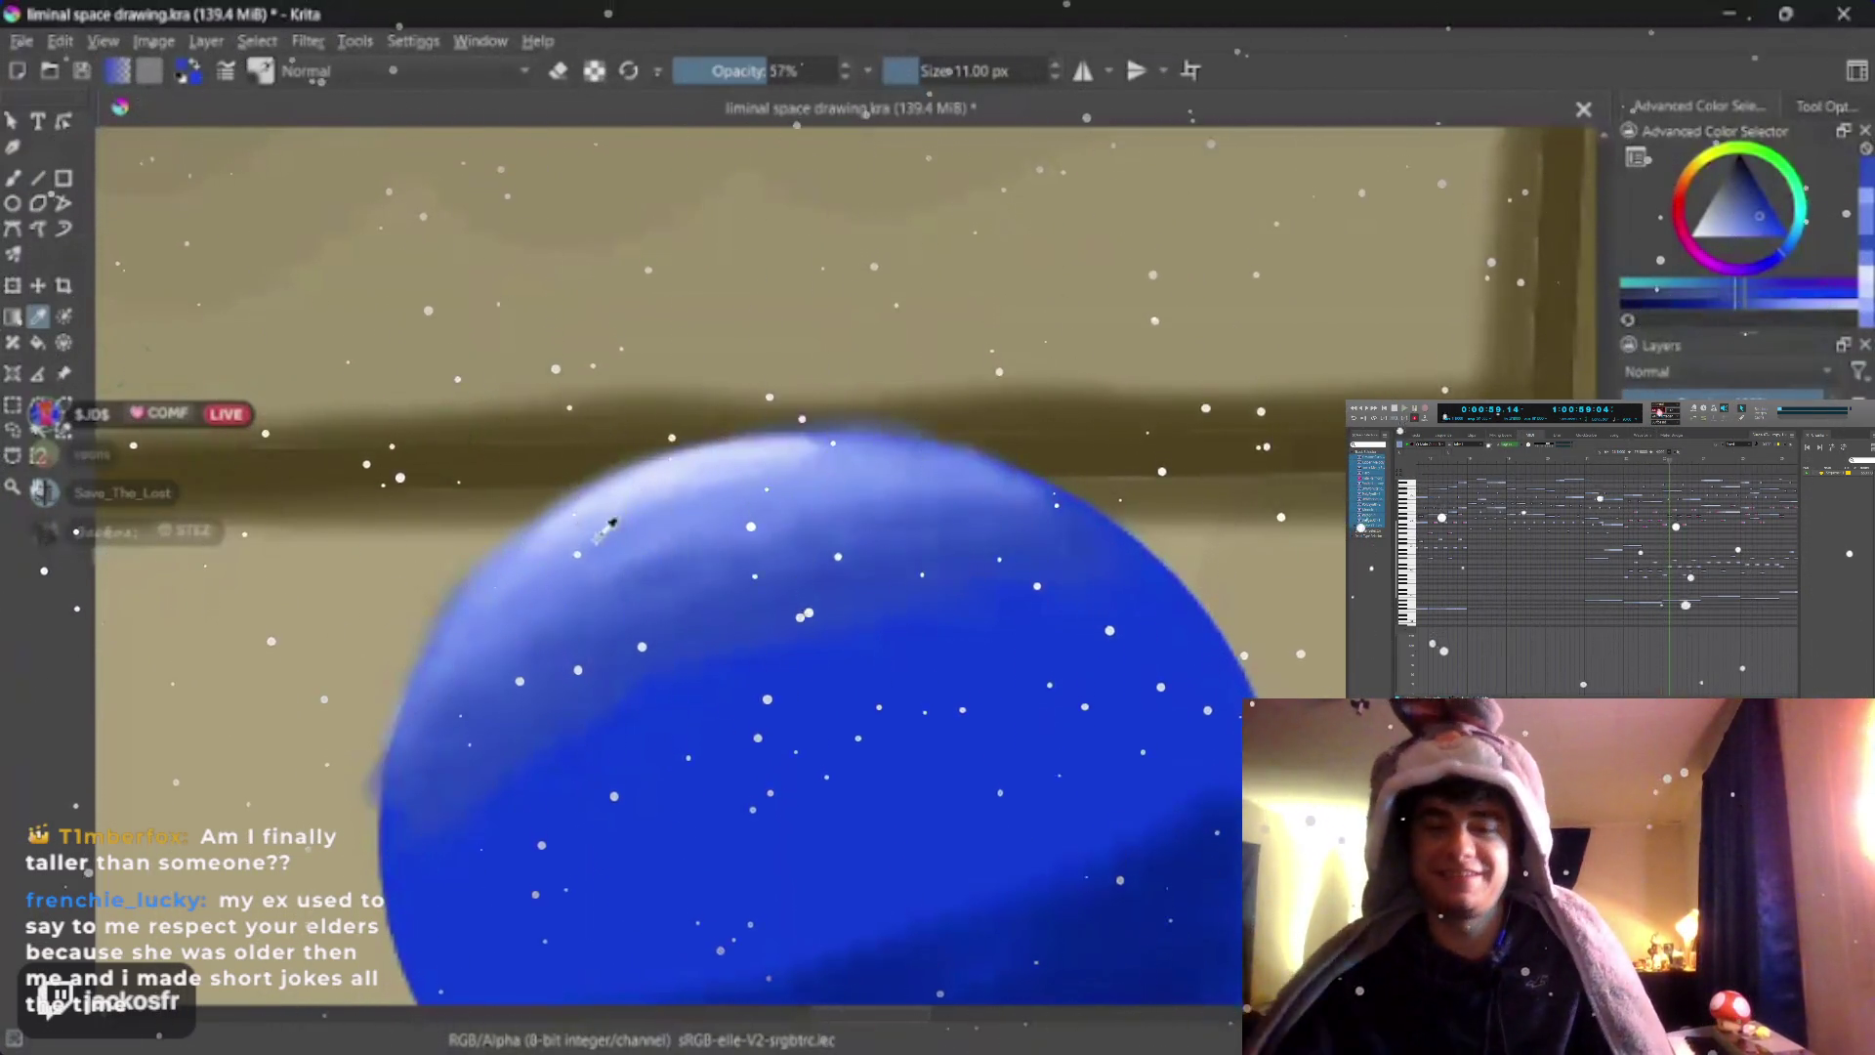
key(b)
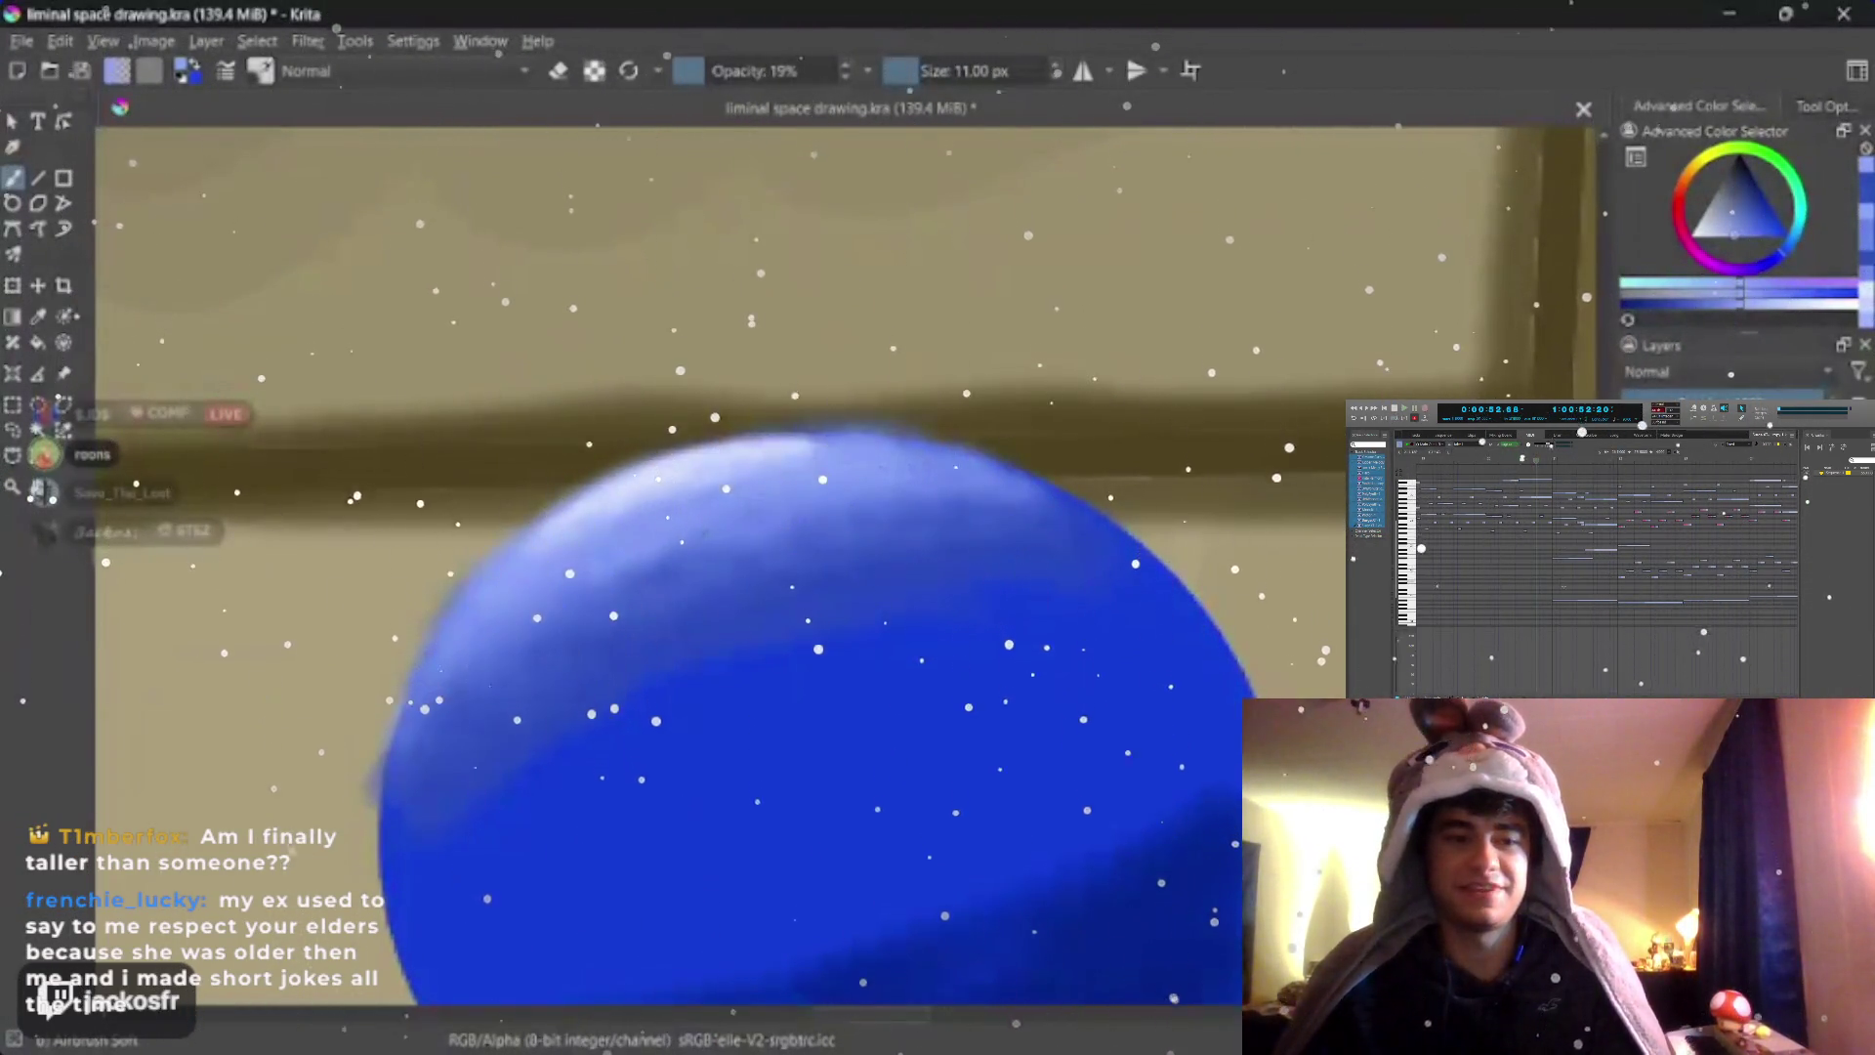
click(771, 71)
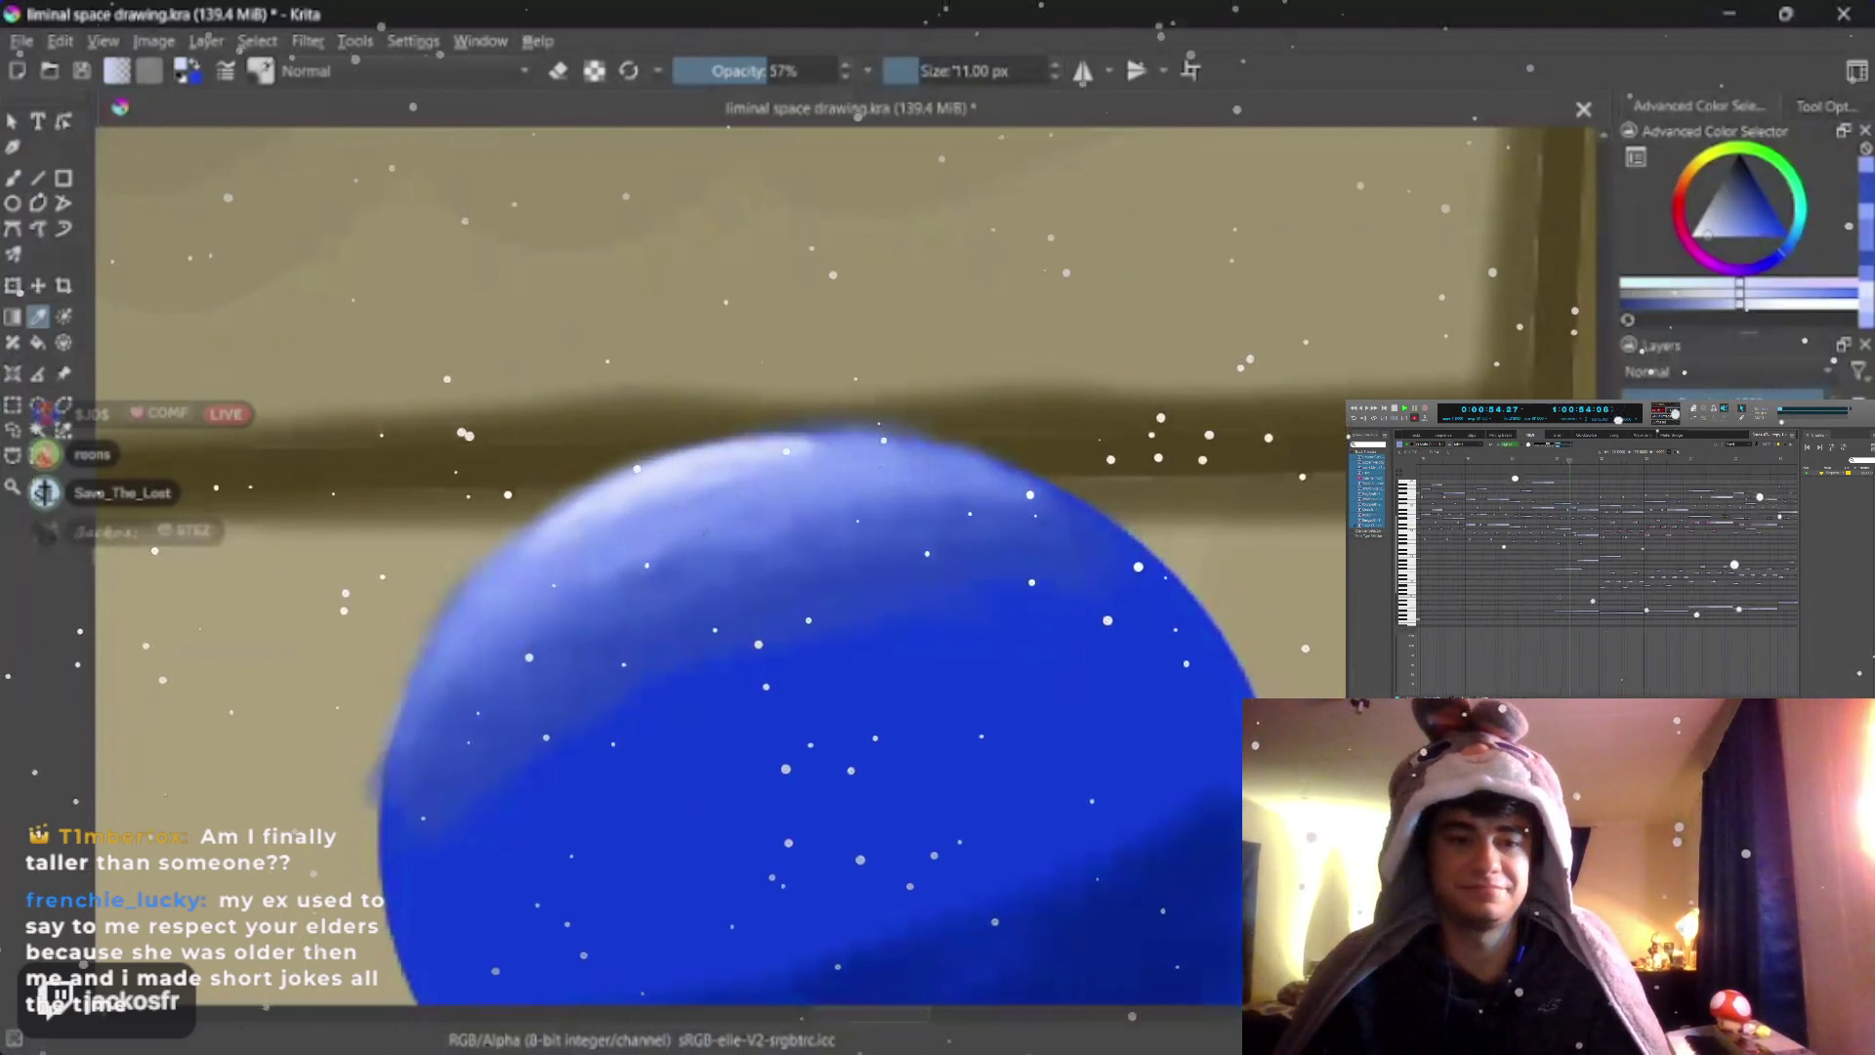
click(712, 71)
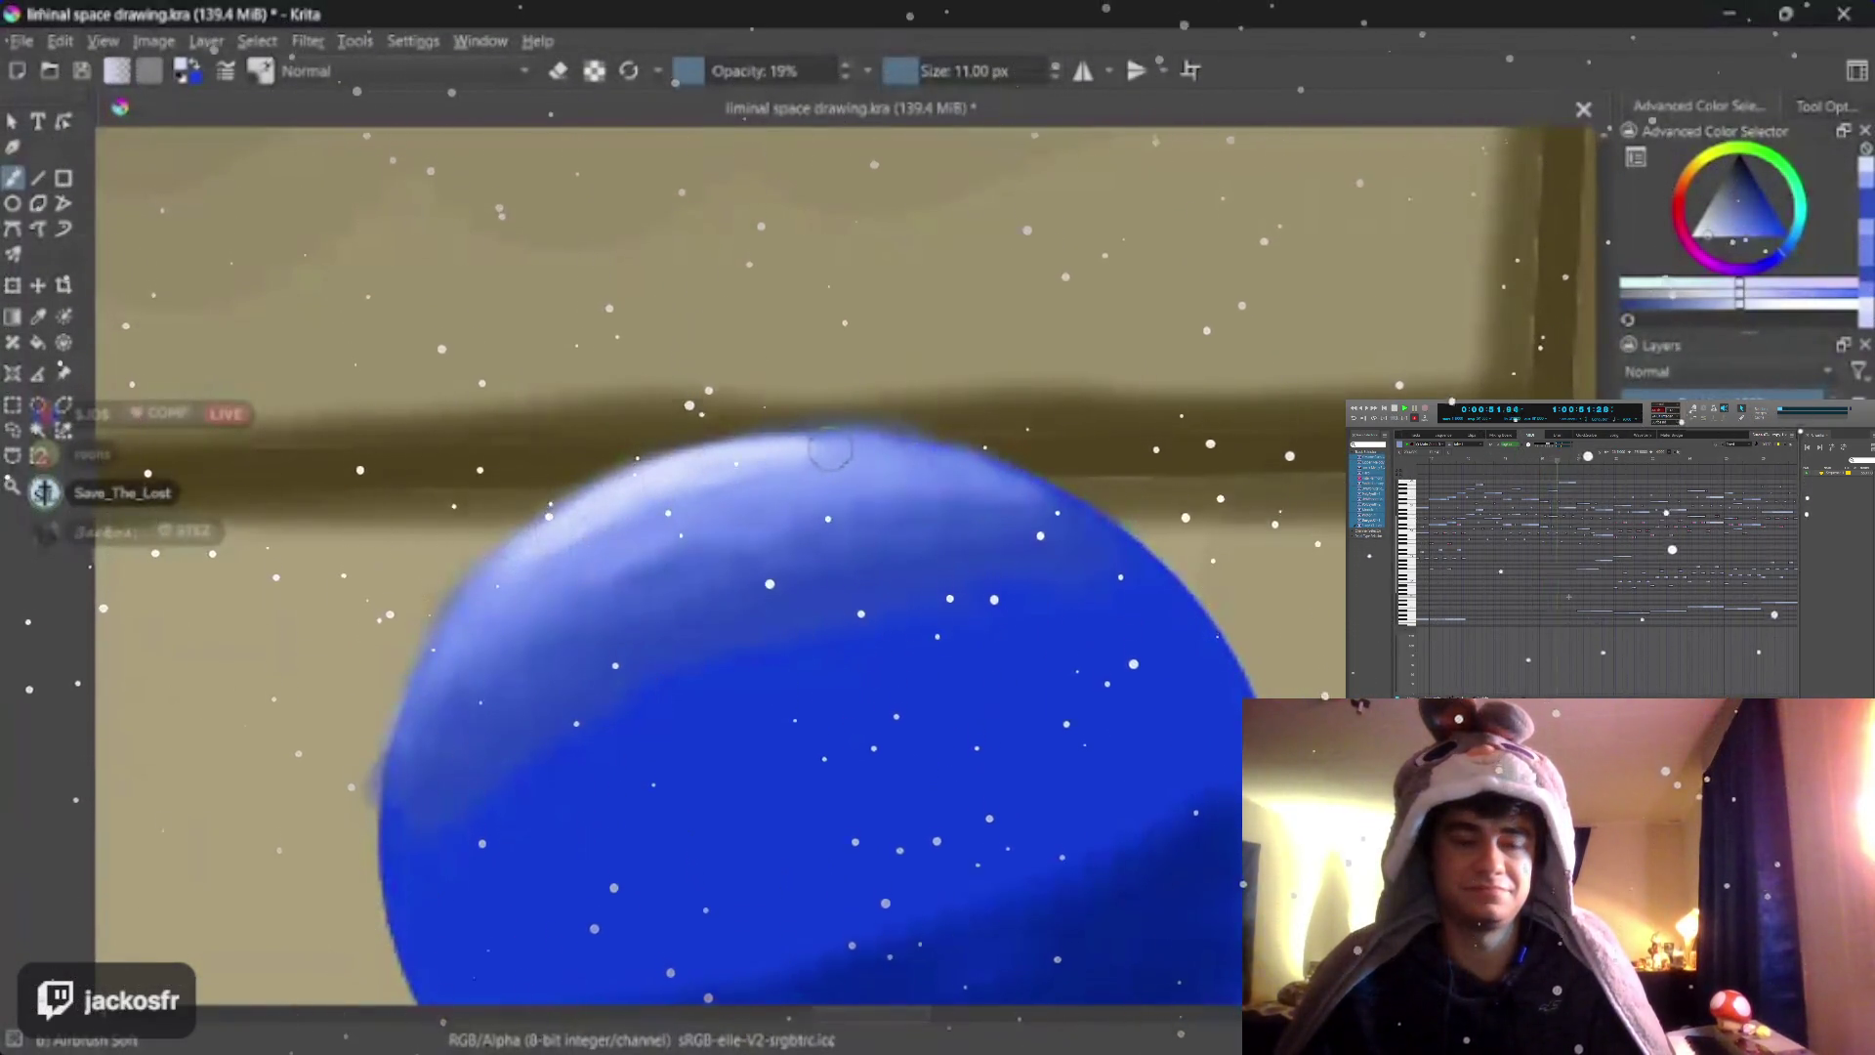
key(p)
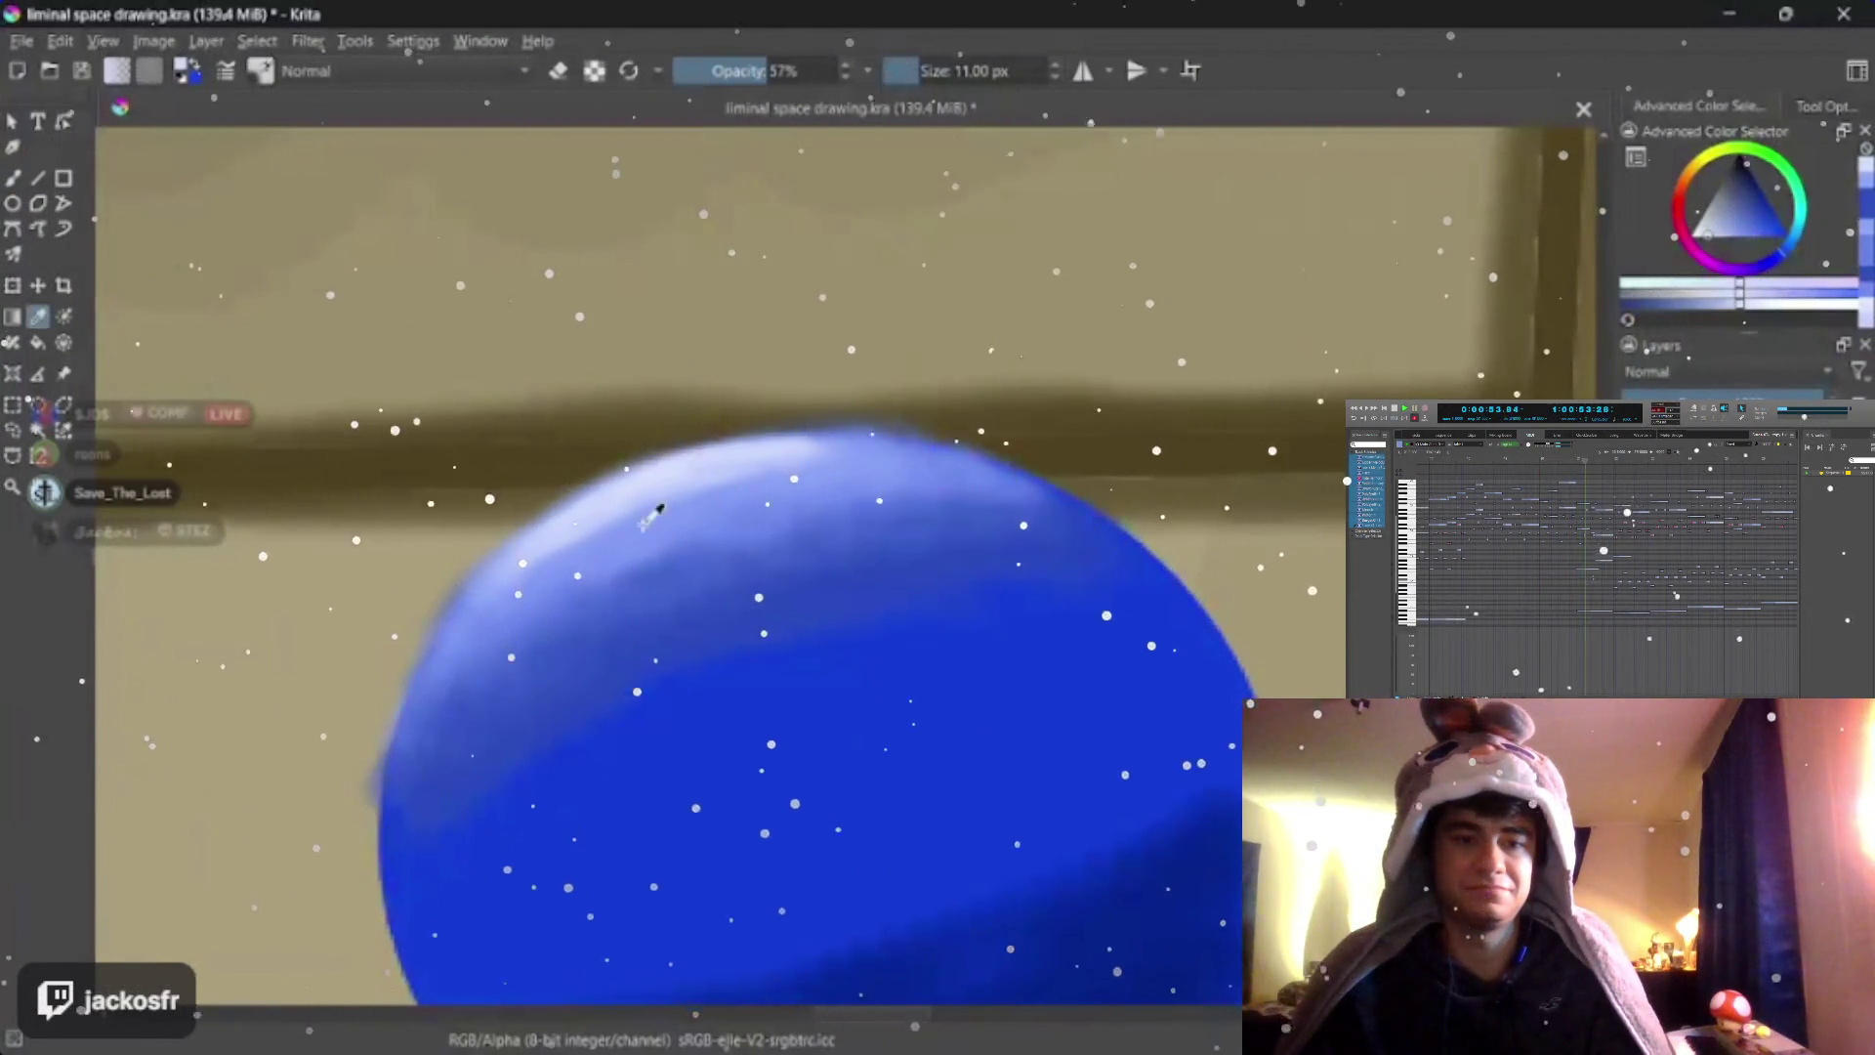
click(652, 472)
key(b)
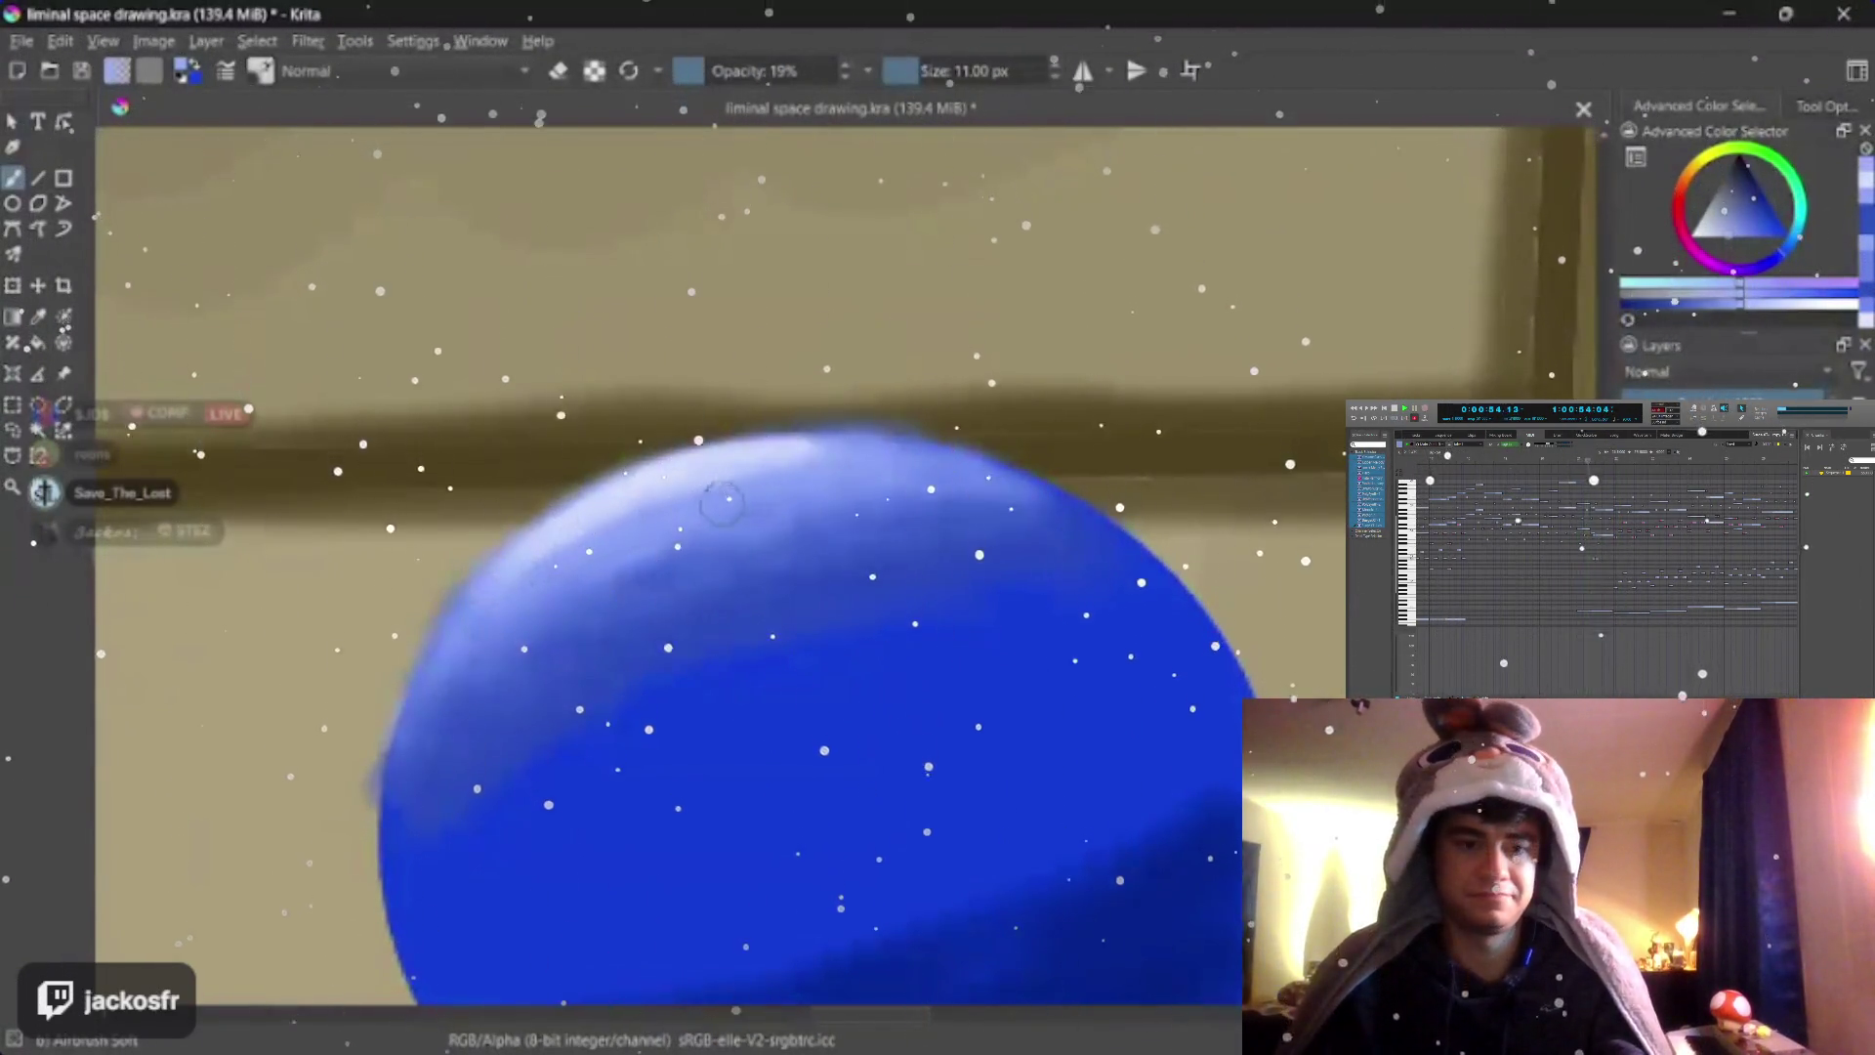
Lighten the top and upper-left rim of the blue disc with soft strokes
drag(617, 533, 856, 477)
drag(525, 587, 422, 733)
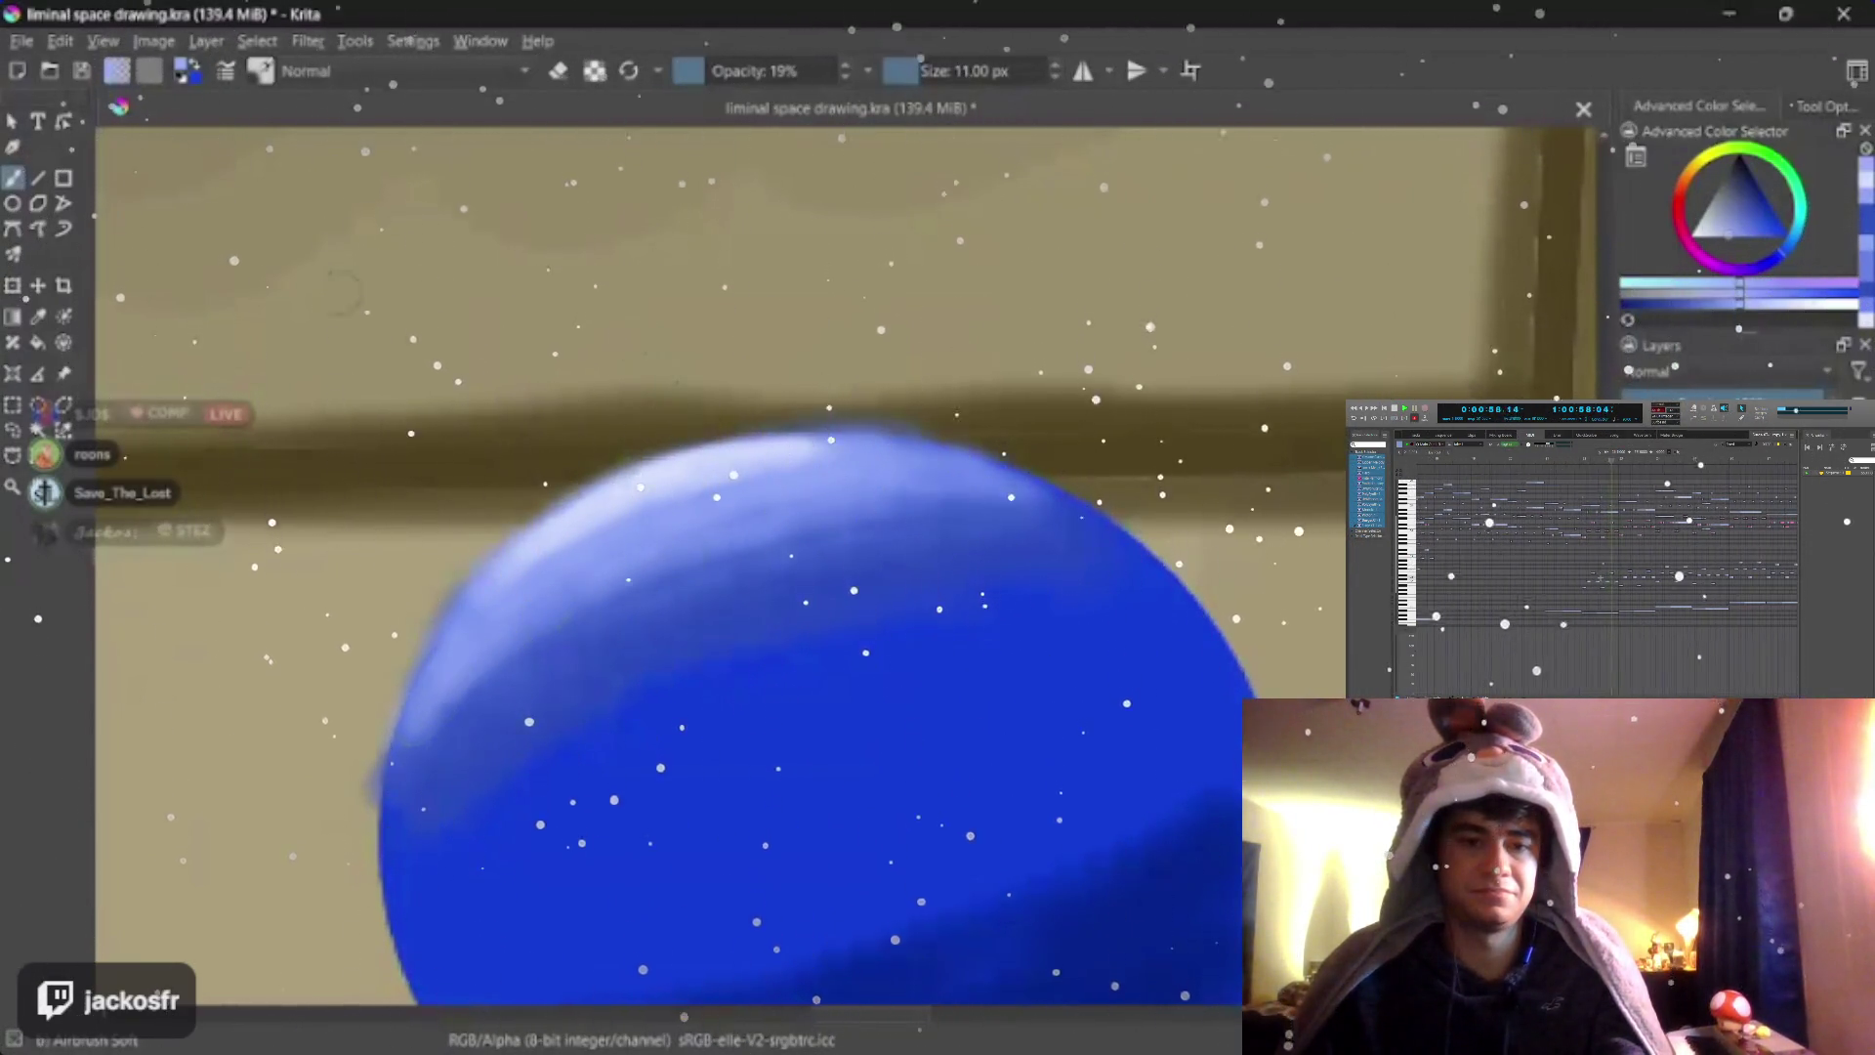
key(slash)
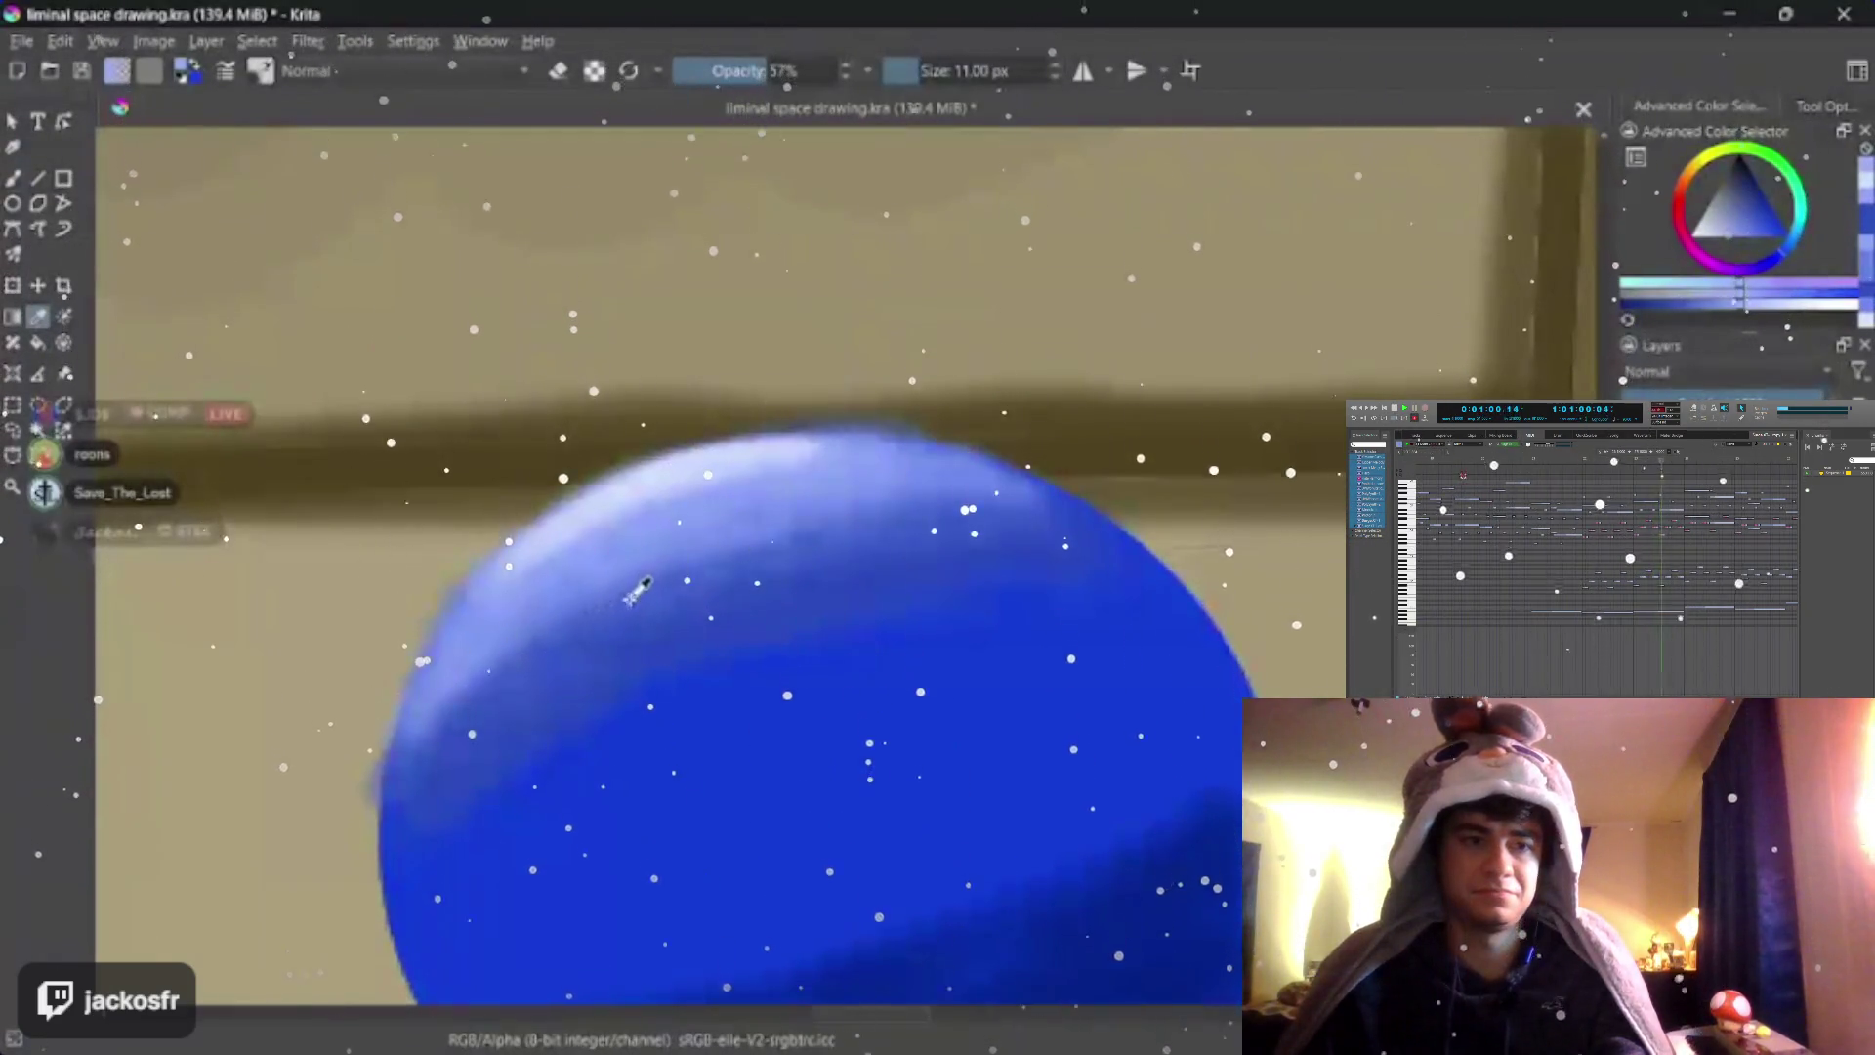
key(slash)
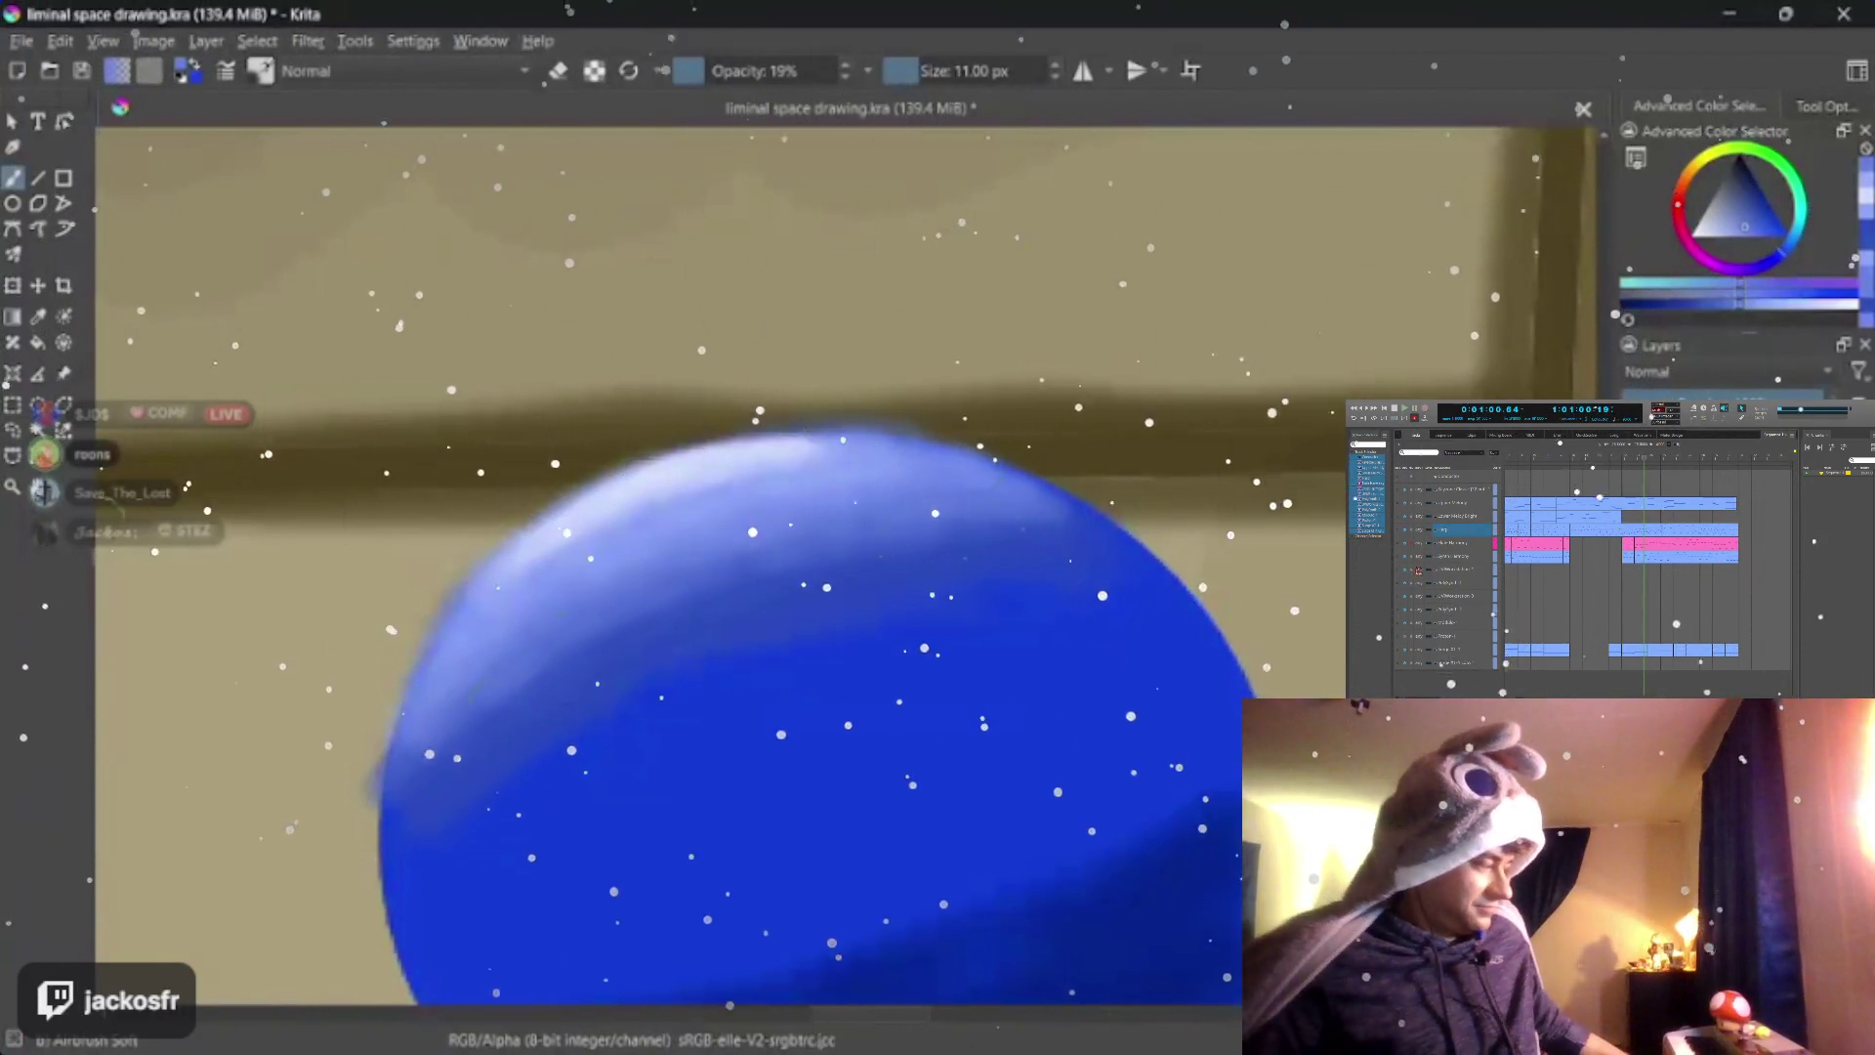
scroll(869, 680, down, 3)
scroll(851, 679, down, 3)
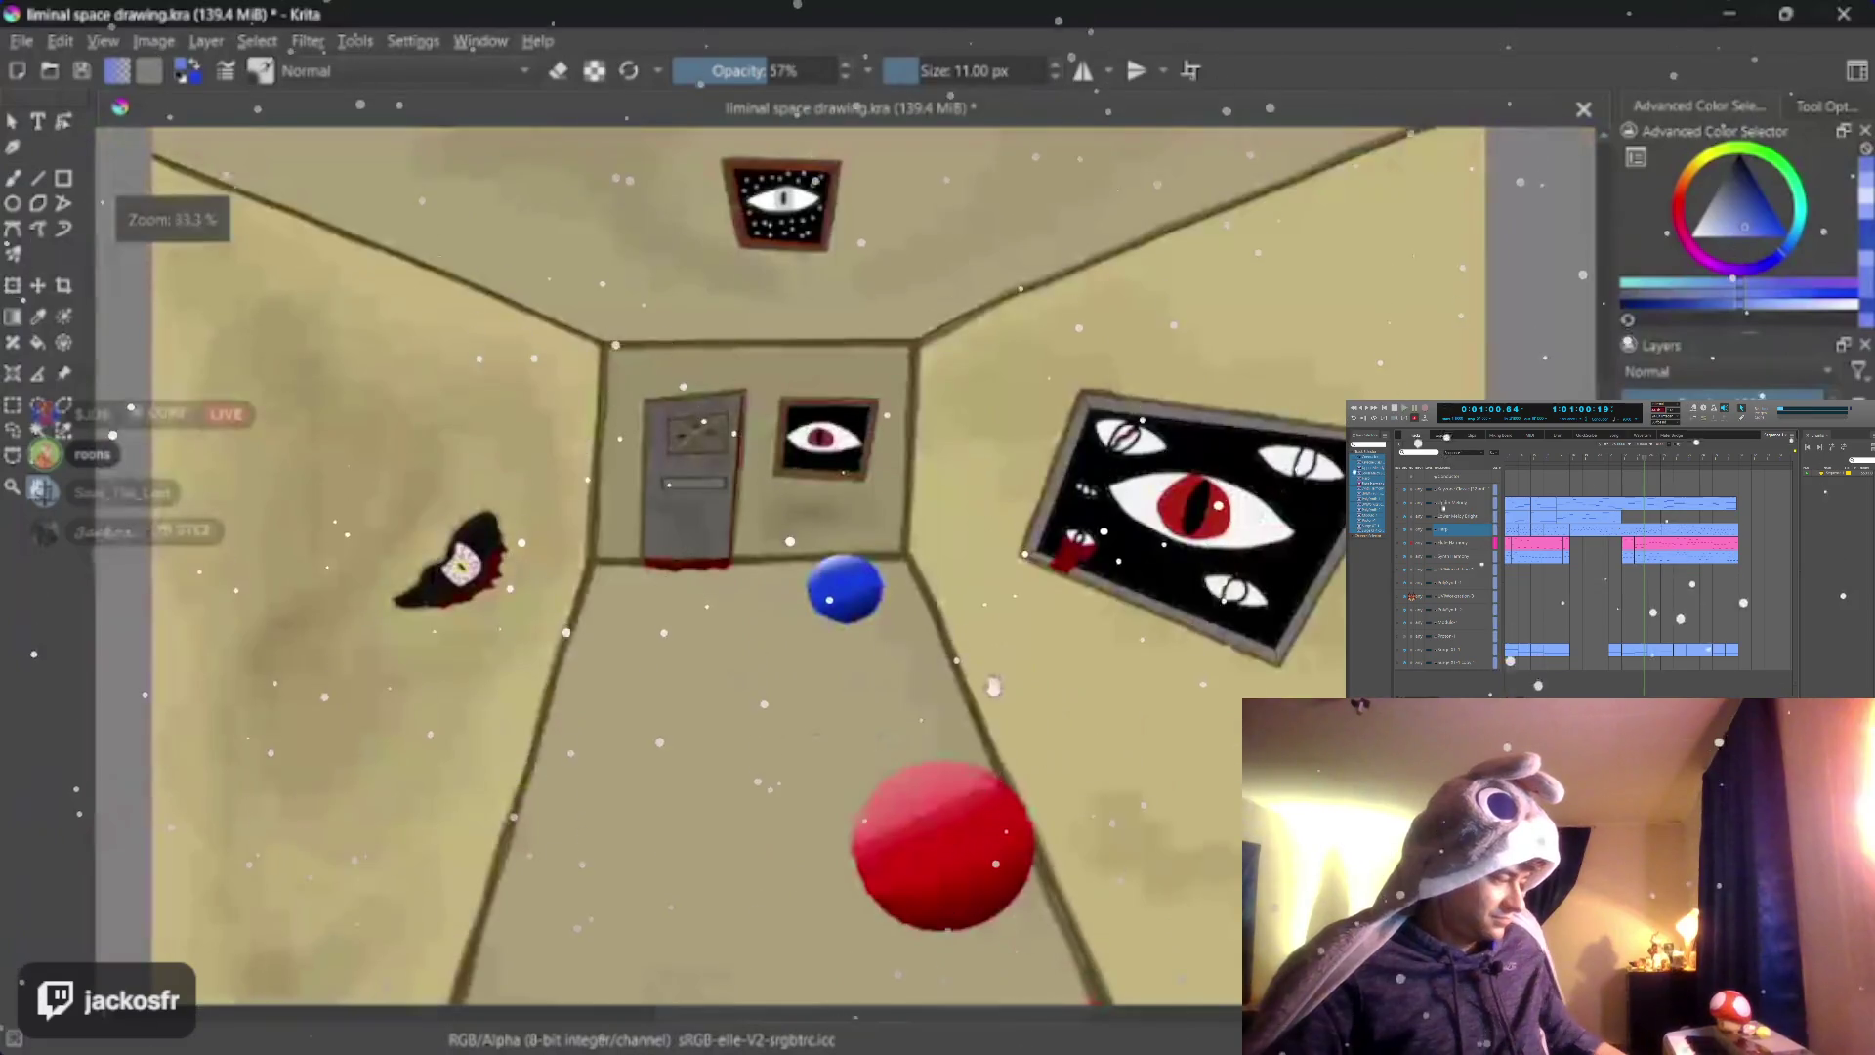
scroll(964, 667, up, 2)
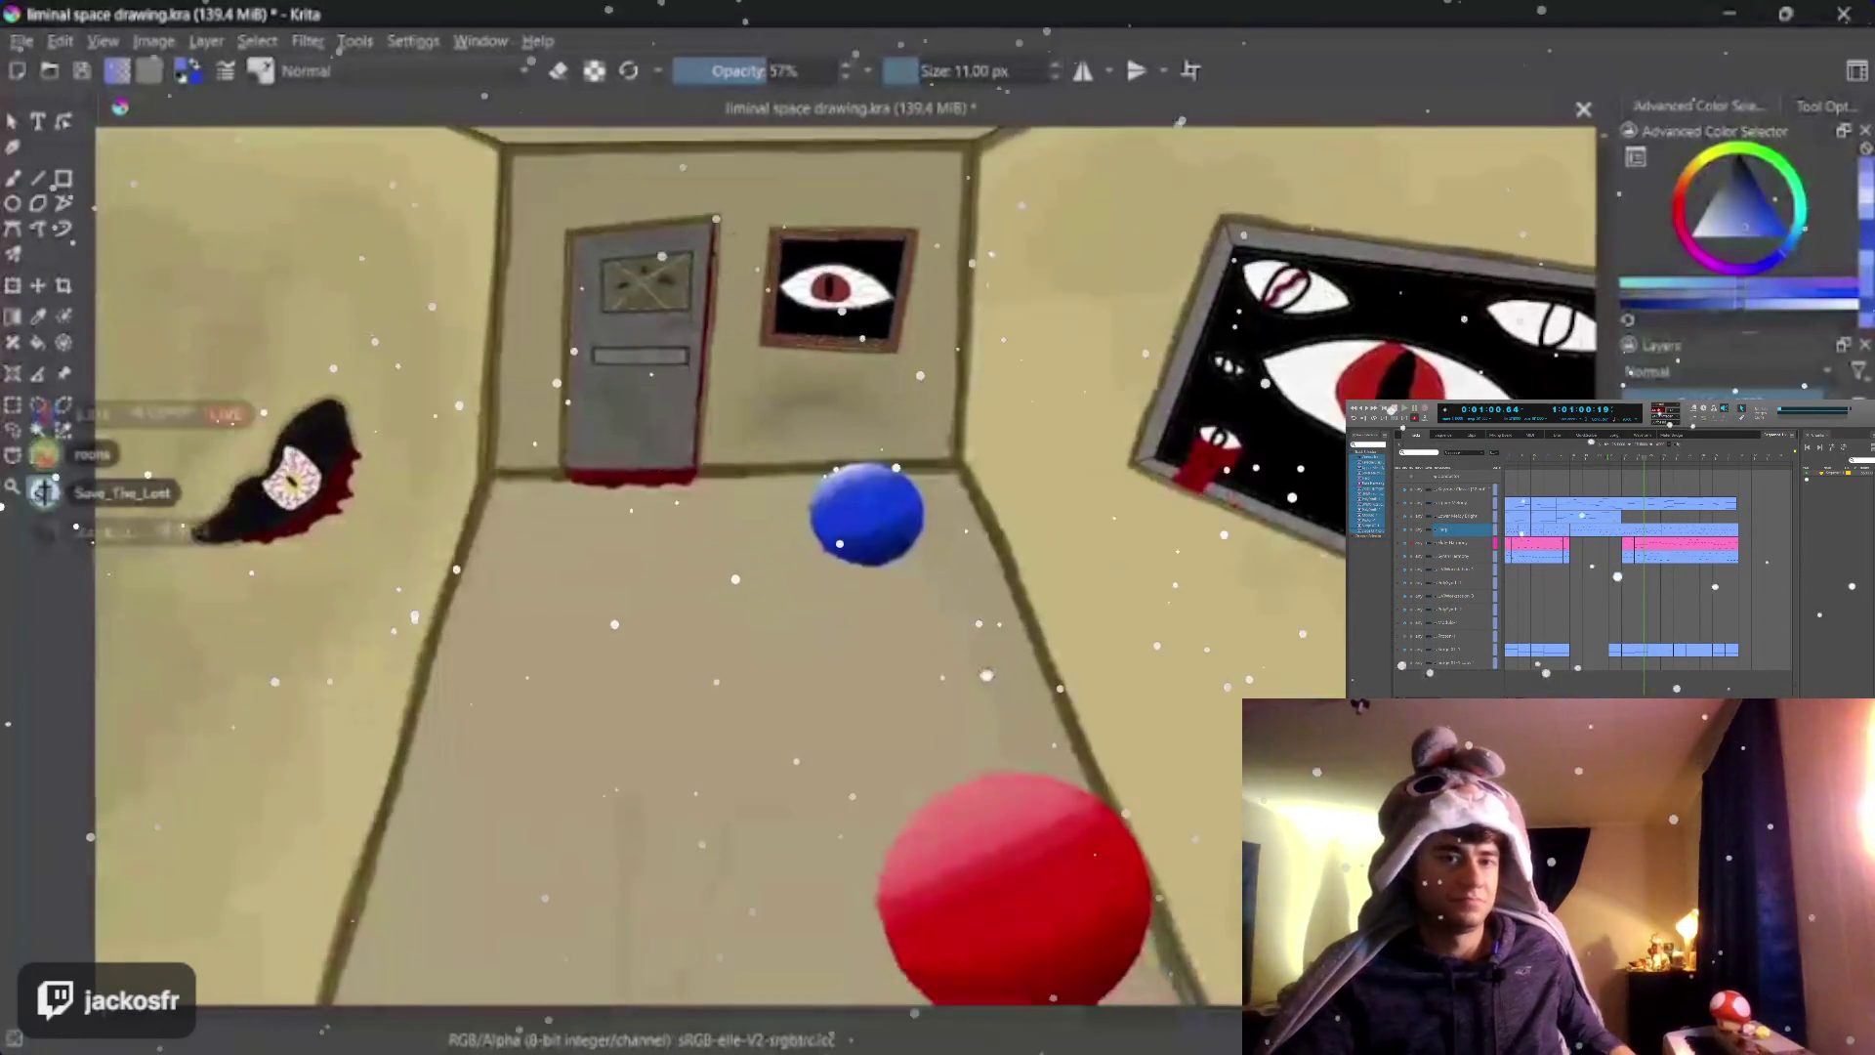
scroll(964, 666, up, 1)
scroll(997, 682, up, 2)
scroll(1079, 711, up, 1)
scroll(1079, 711, up, 3)
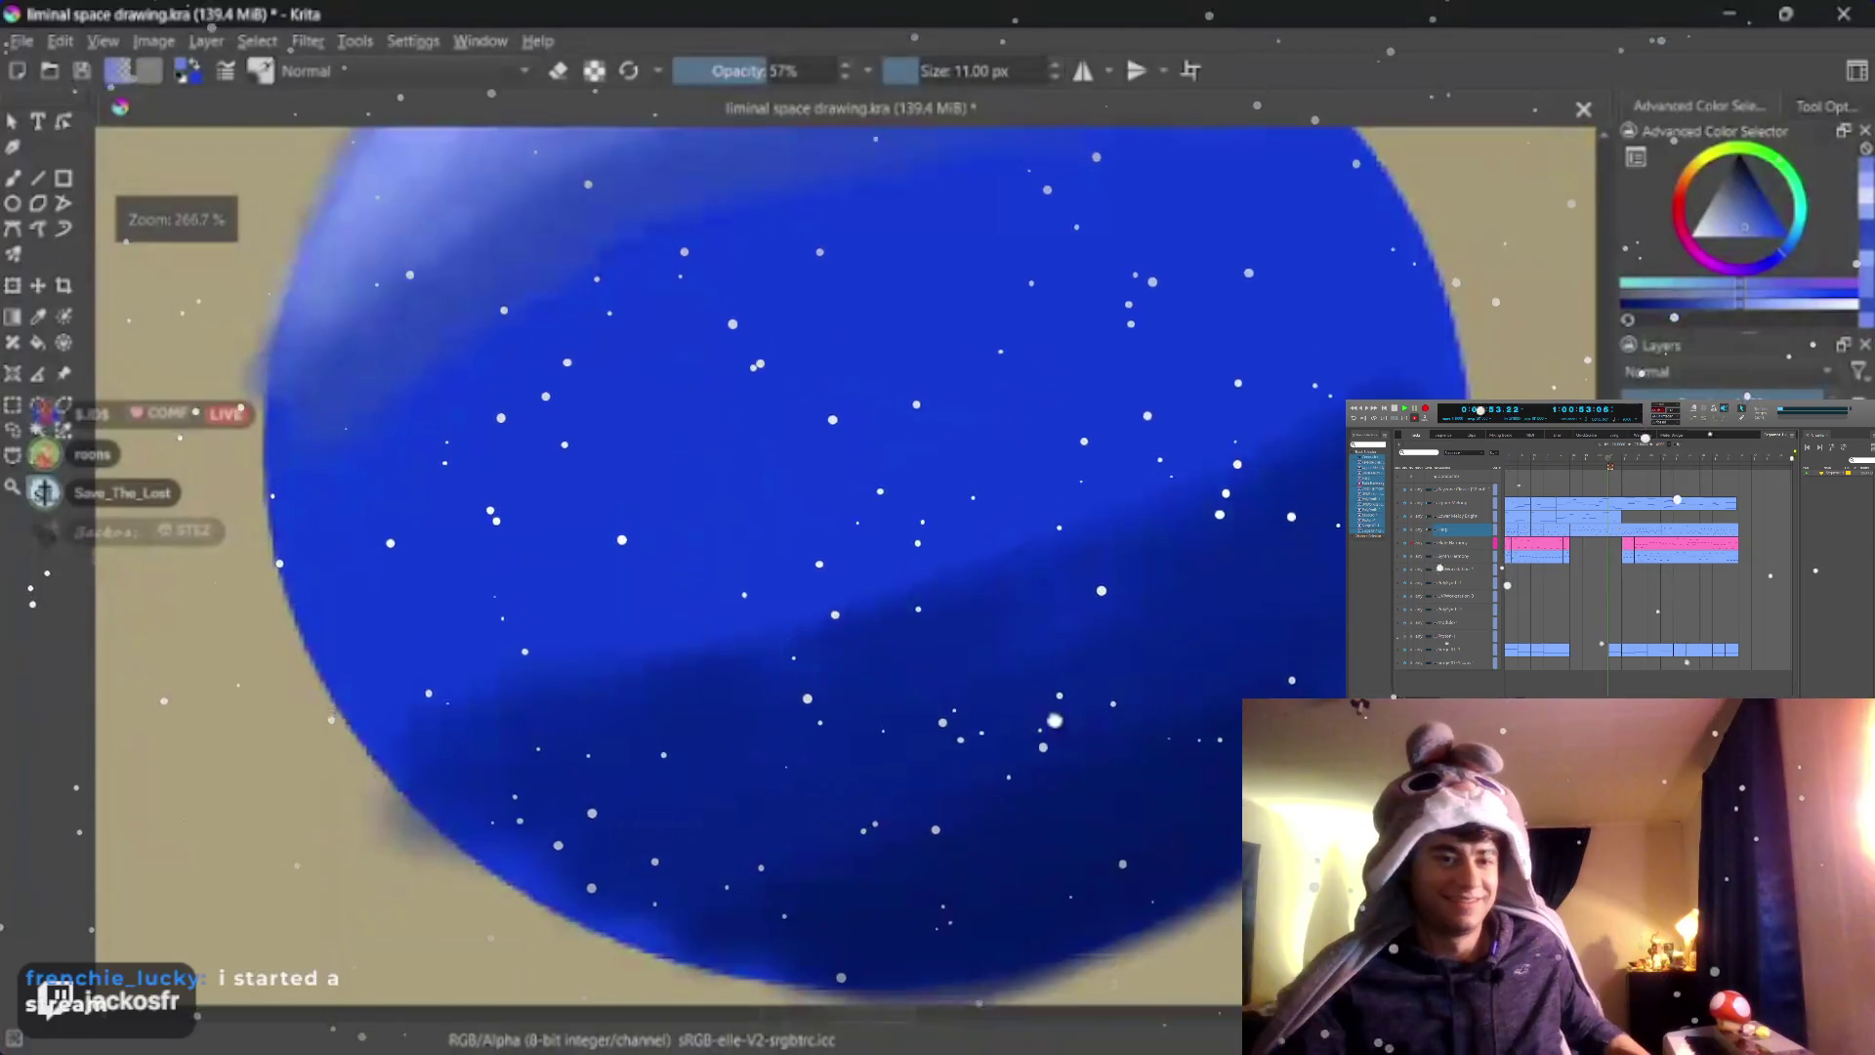
scroll(1080, 711, down, 1)
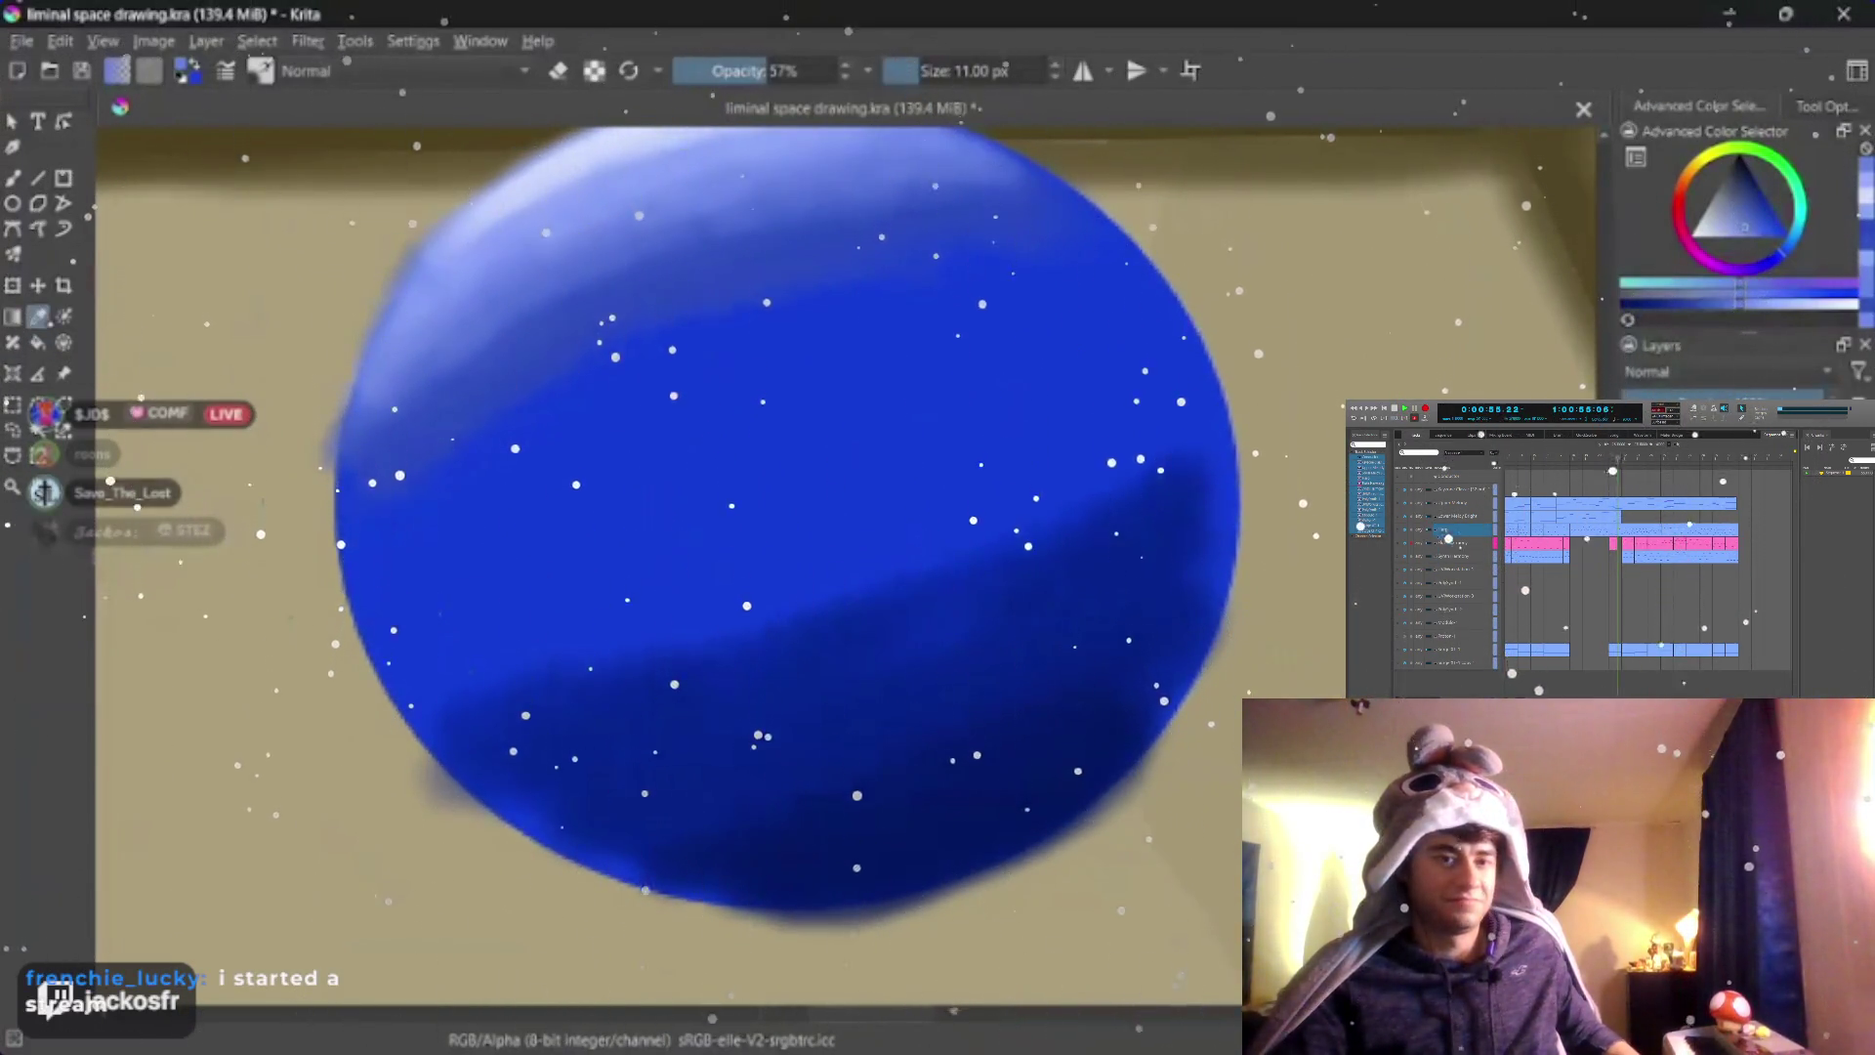
Airbrush low-opacity darker shading across the blue disc's lower half
key(/)
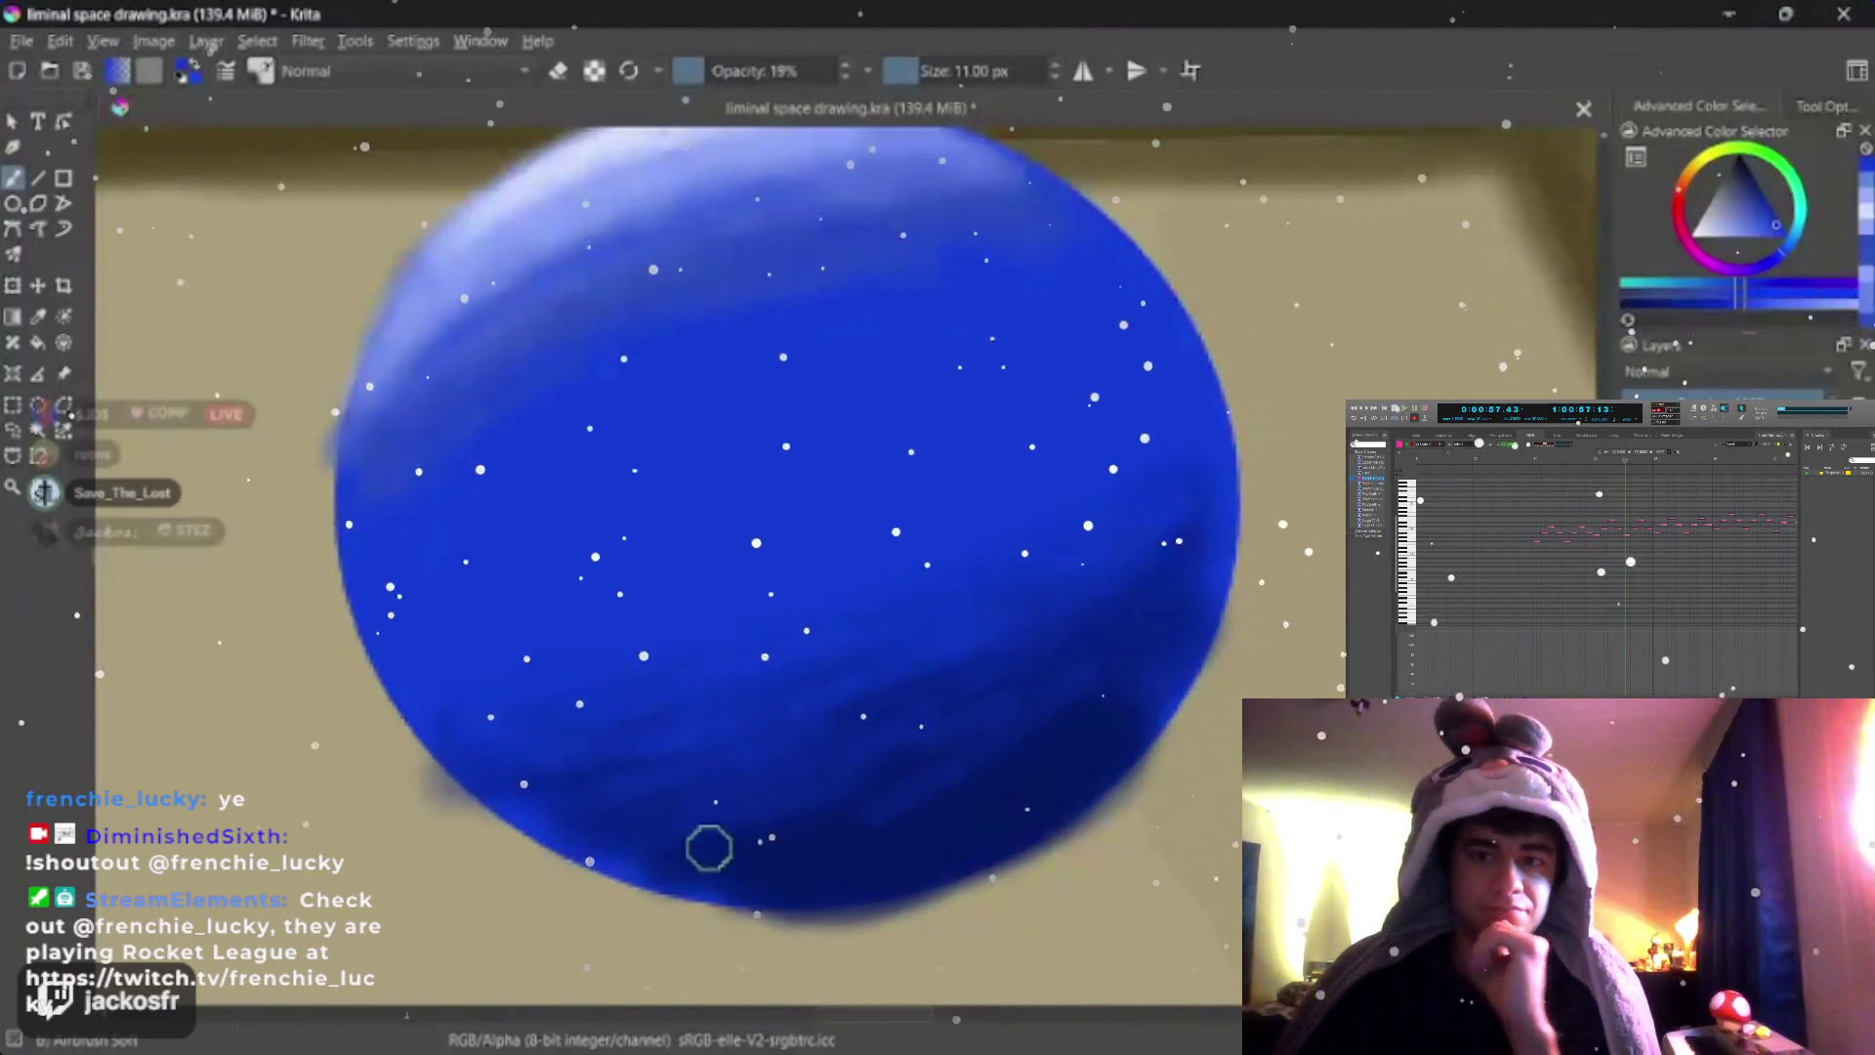
click(778, 71)
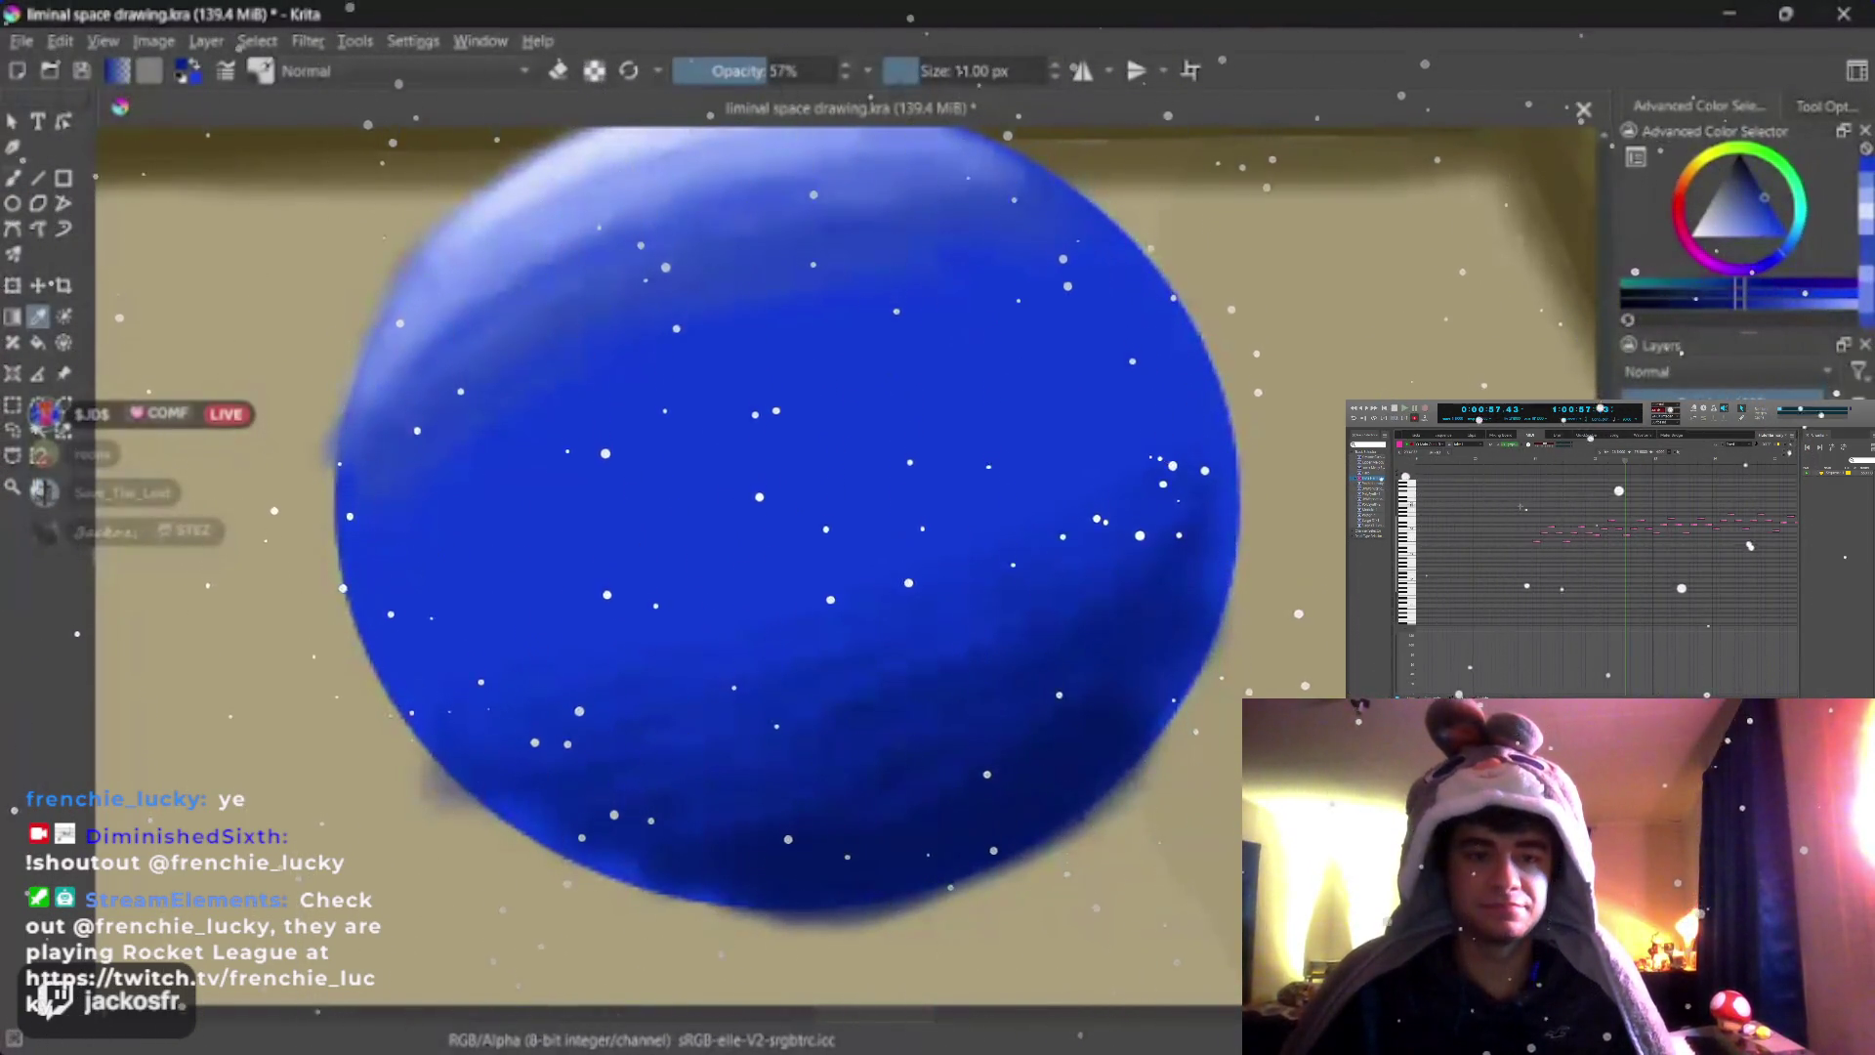
Sample blues from the disc and brush faint horizontal shading bands across its body
key(b)
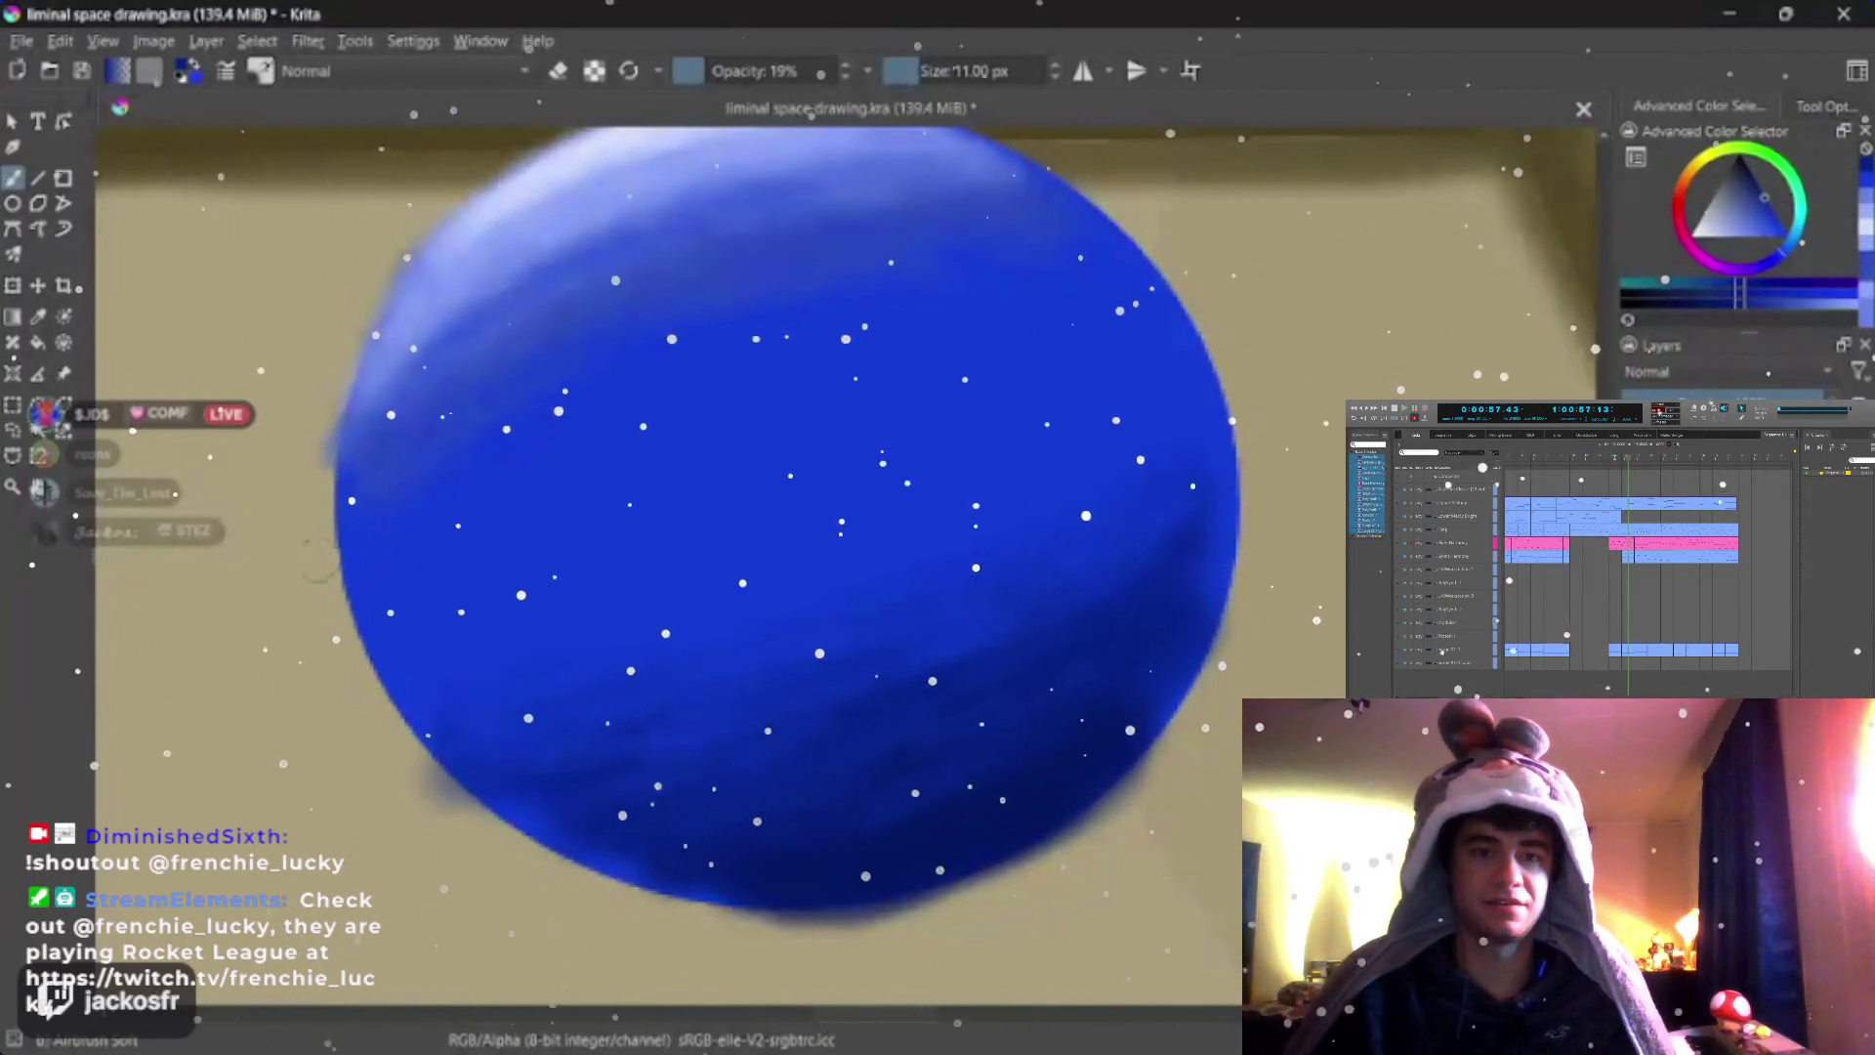
key(p)
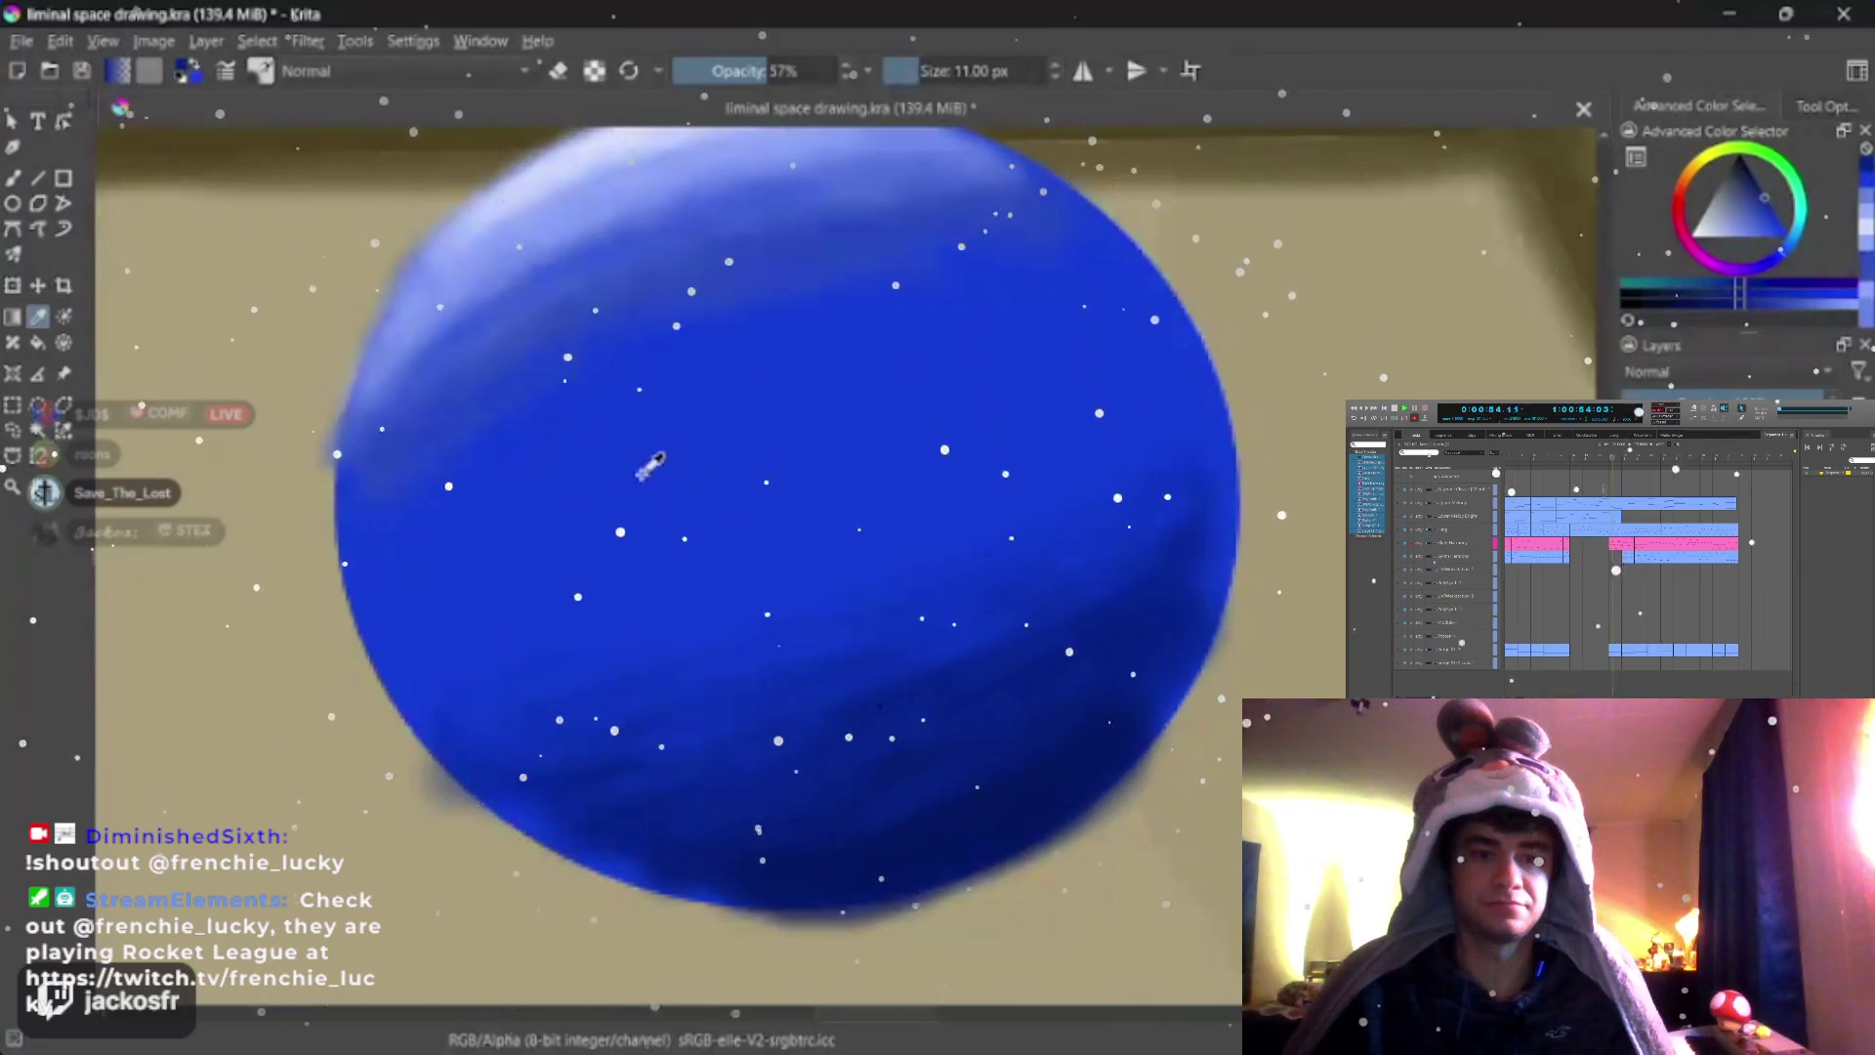
key(b)
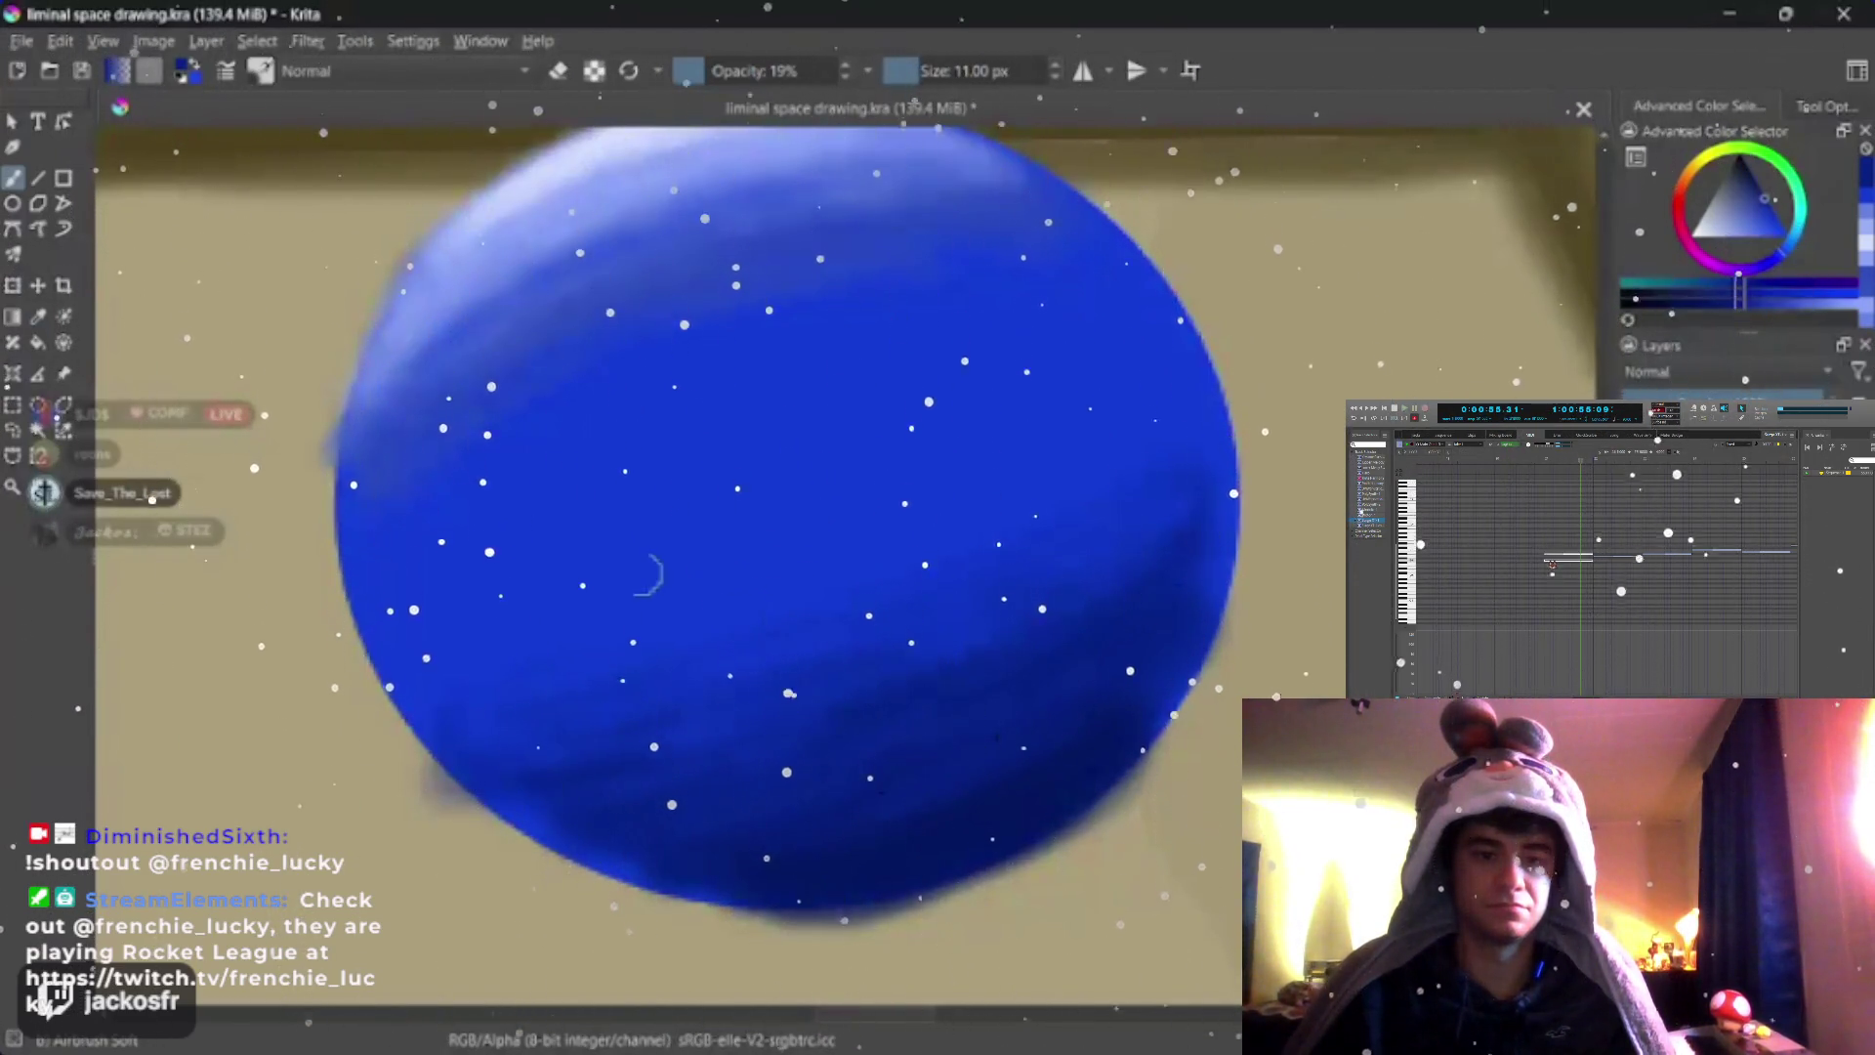
key(p)
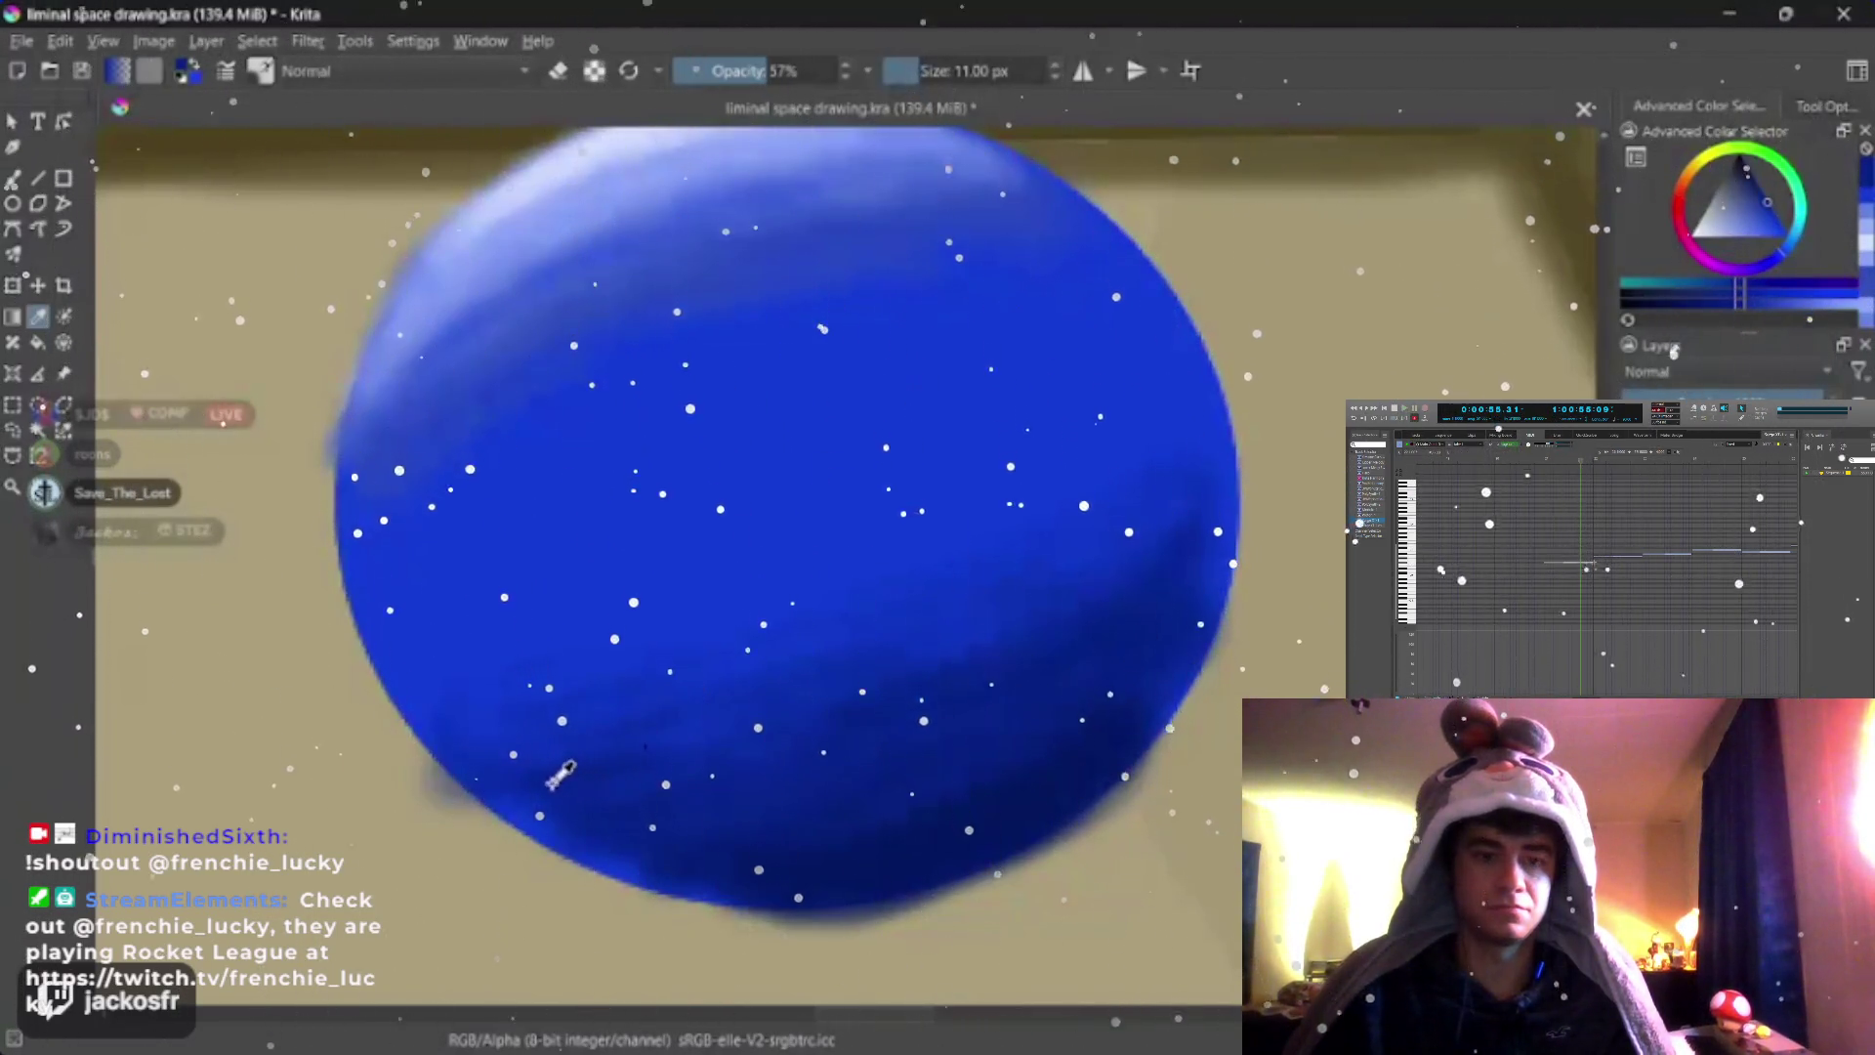
key(b)
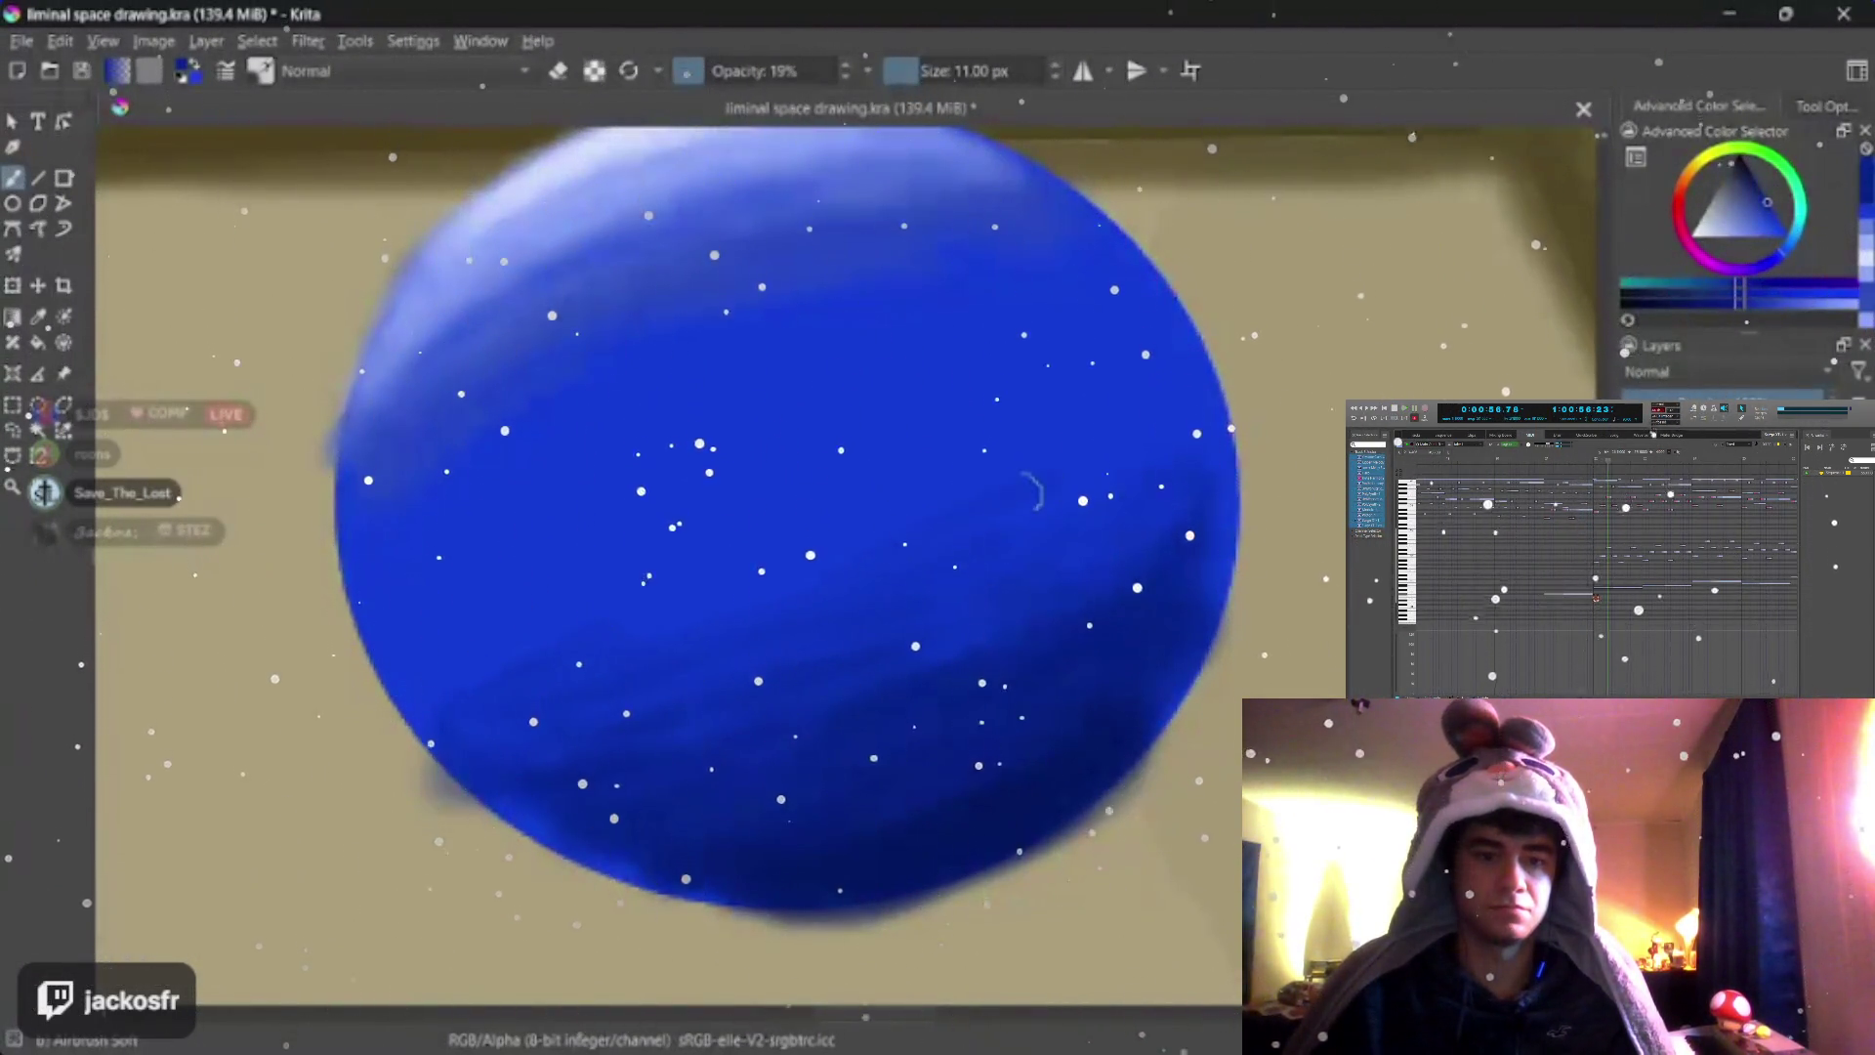
drag(1033, 492, 980, 486)
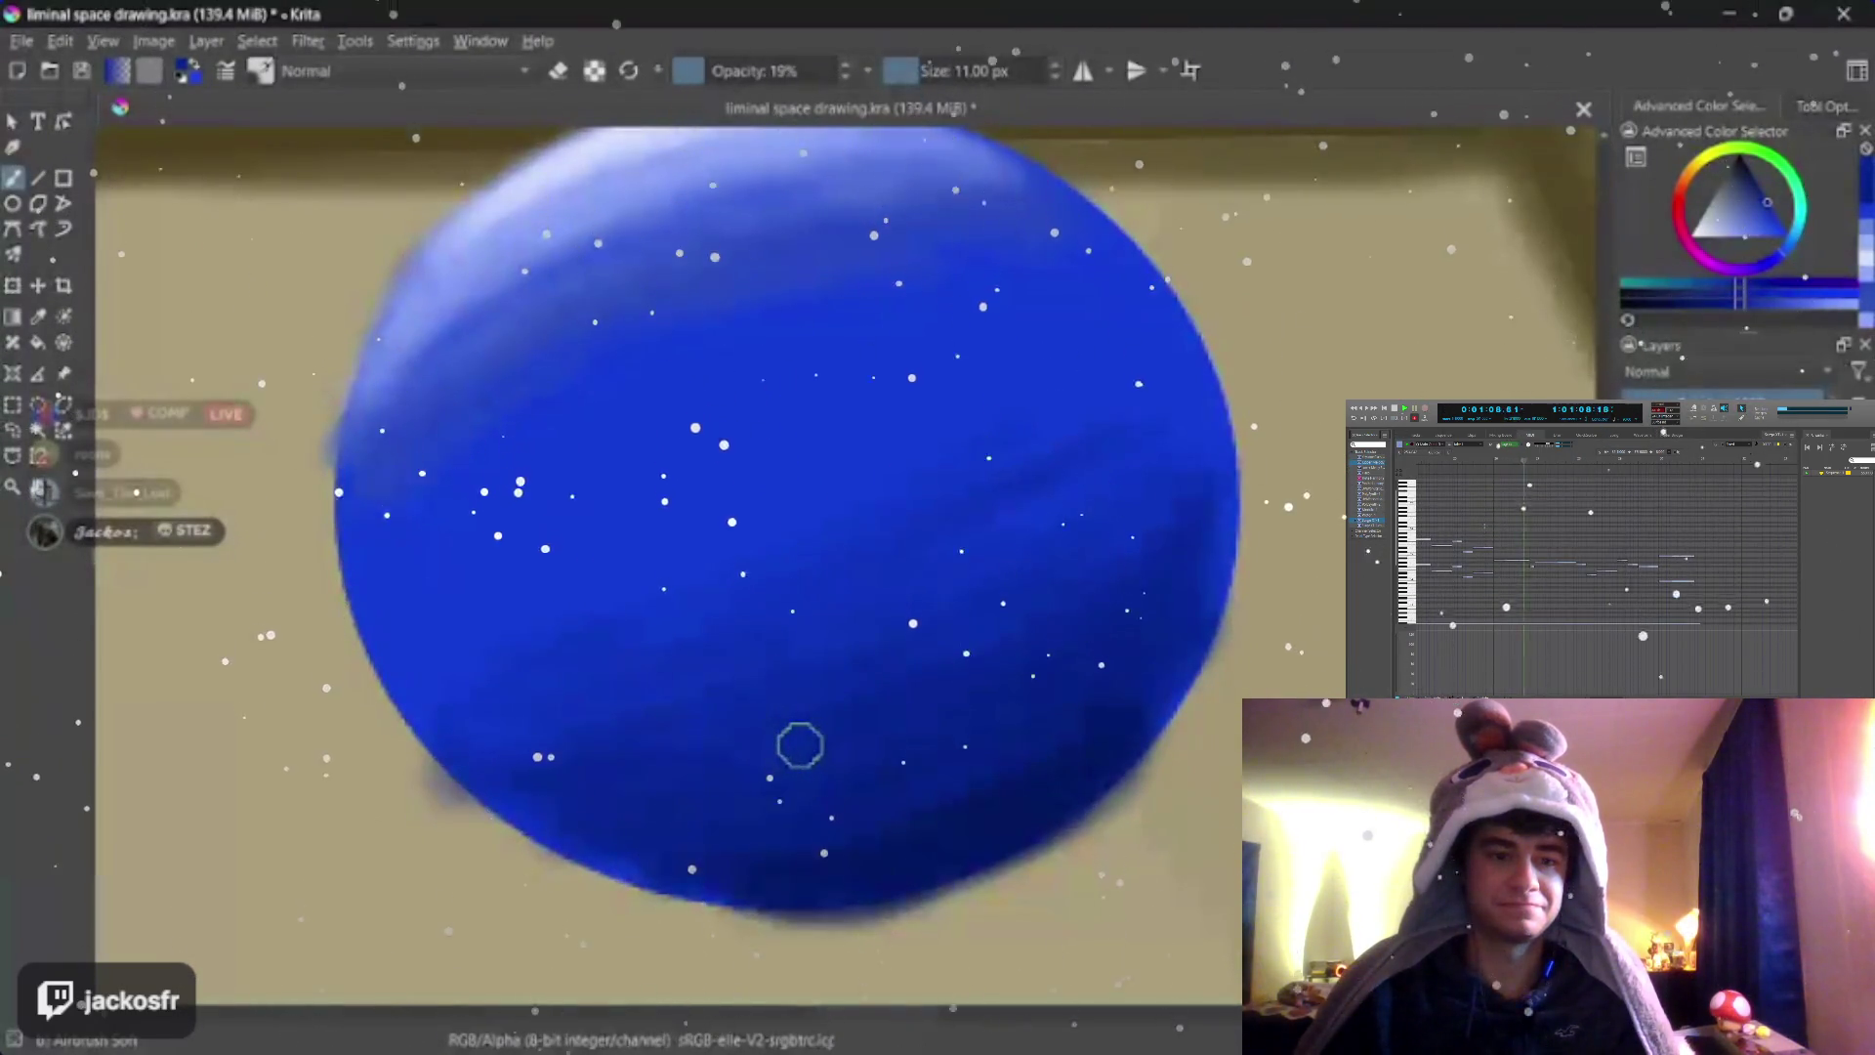
key(o)
key(o)
key(o)
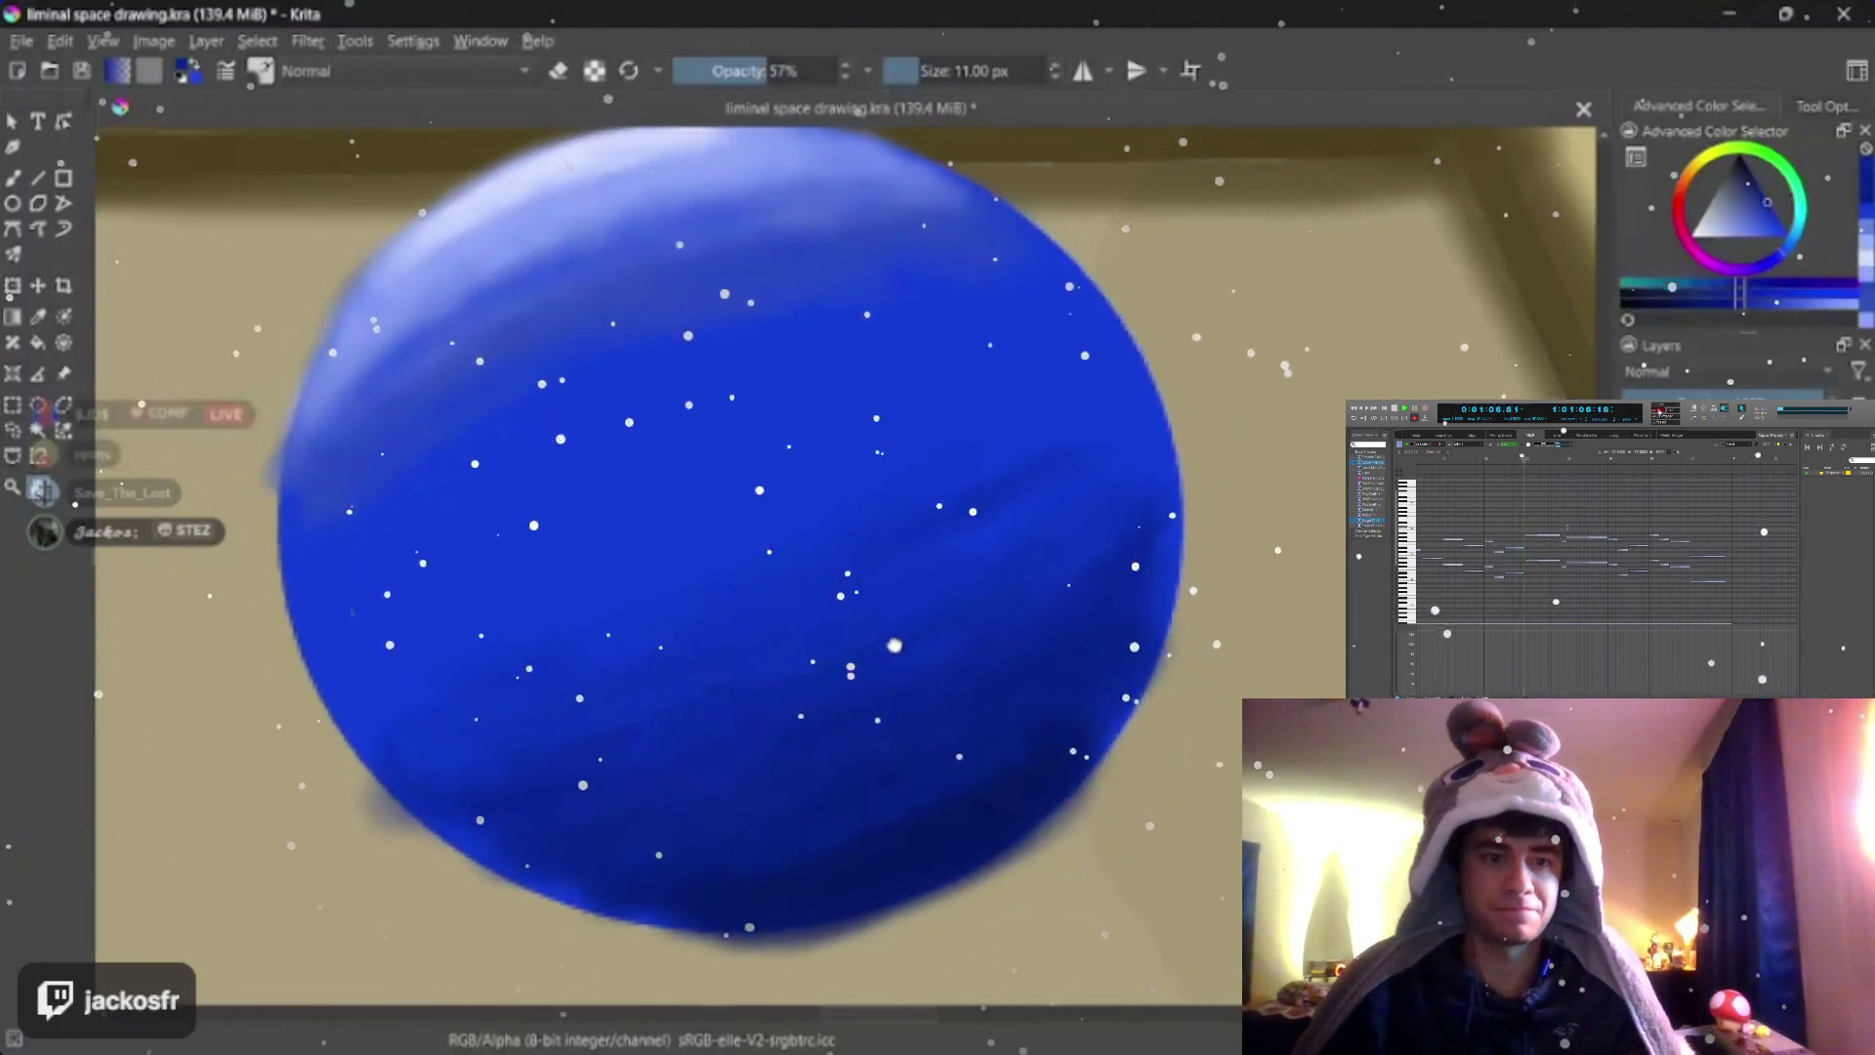
scroll(782, 493, down, 2)
scroll(781, 492, up, 2)
scroll(780, 493, up, 1)
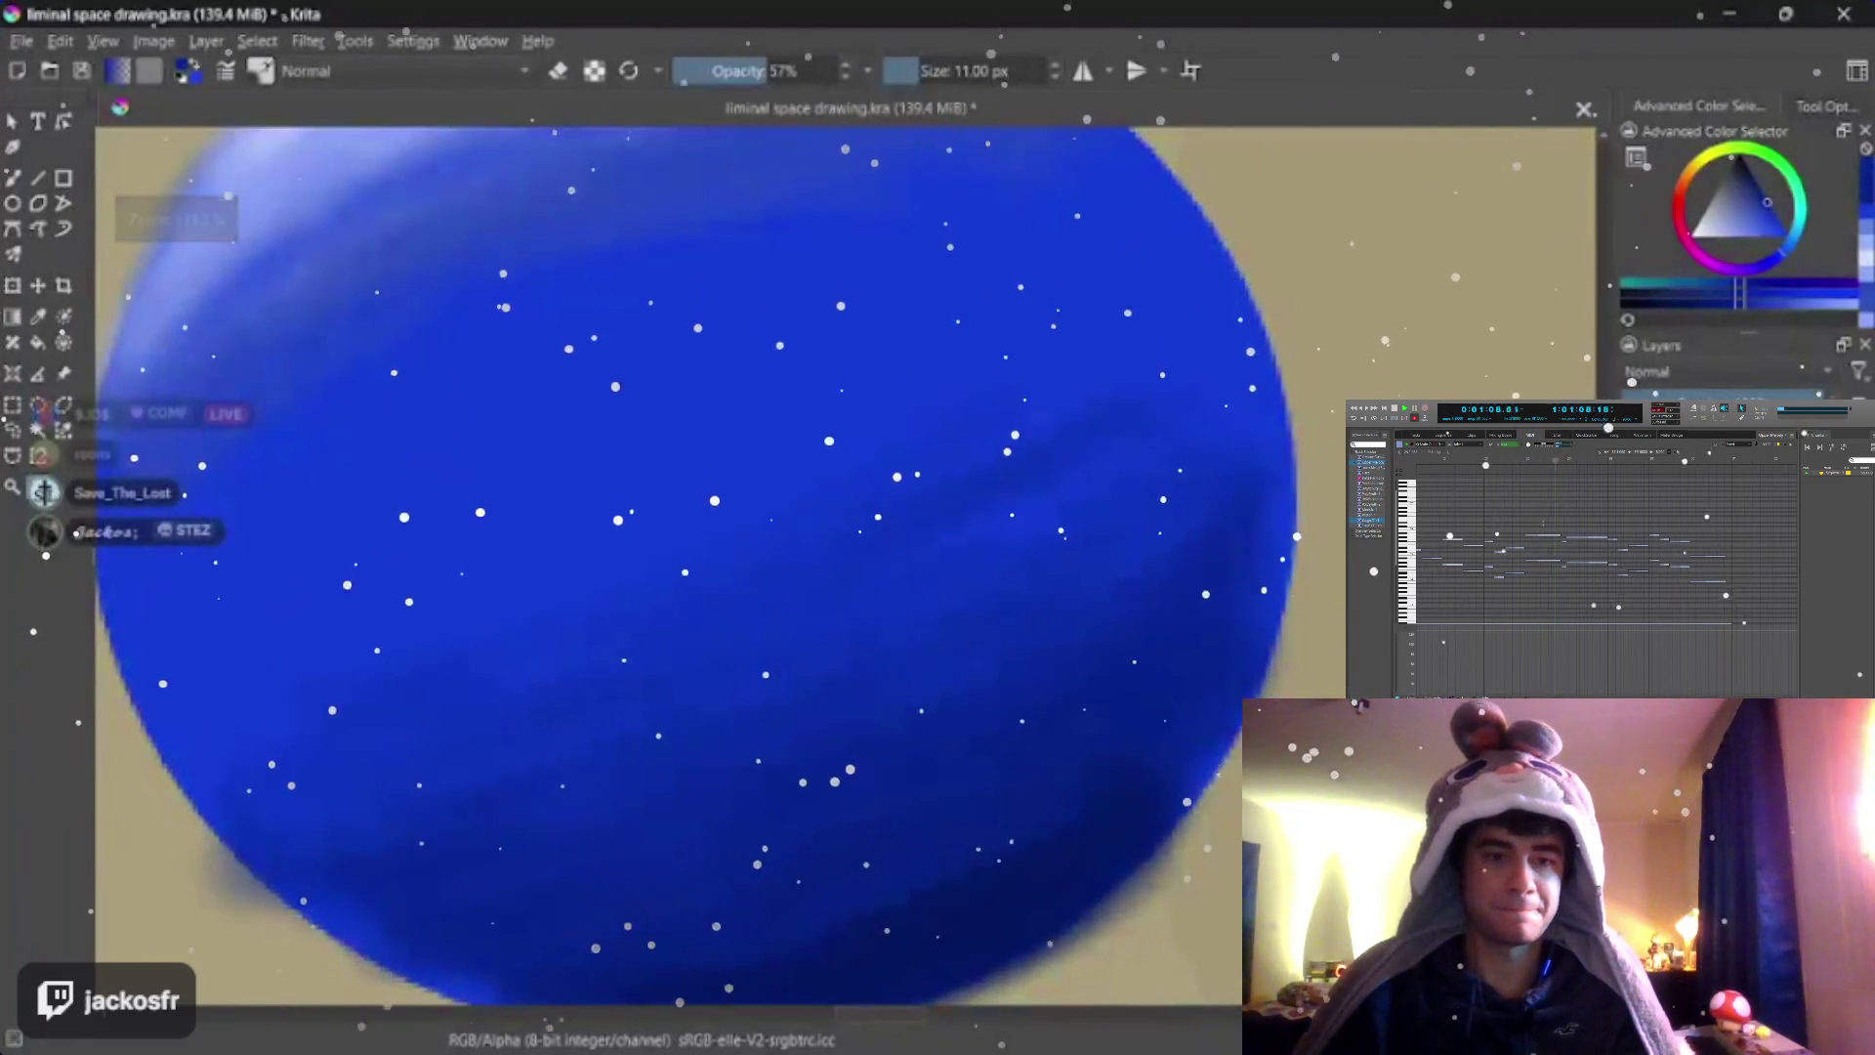
scroll(770, 506, down, 1)
scroll(770, 506, down, 1)
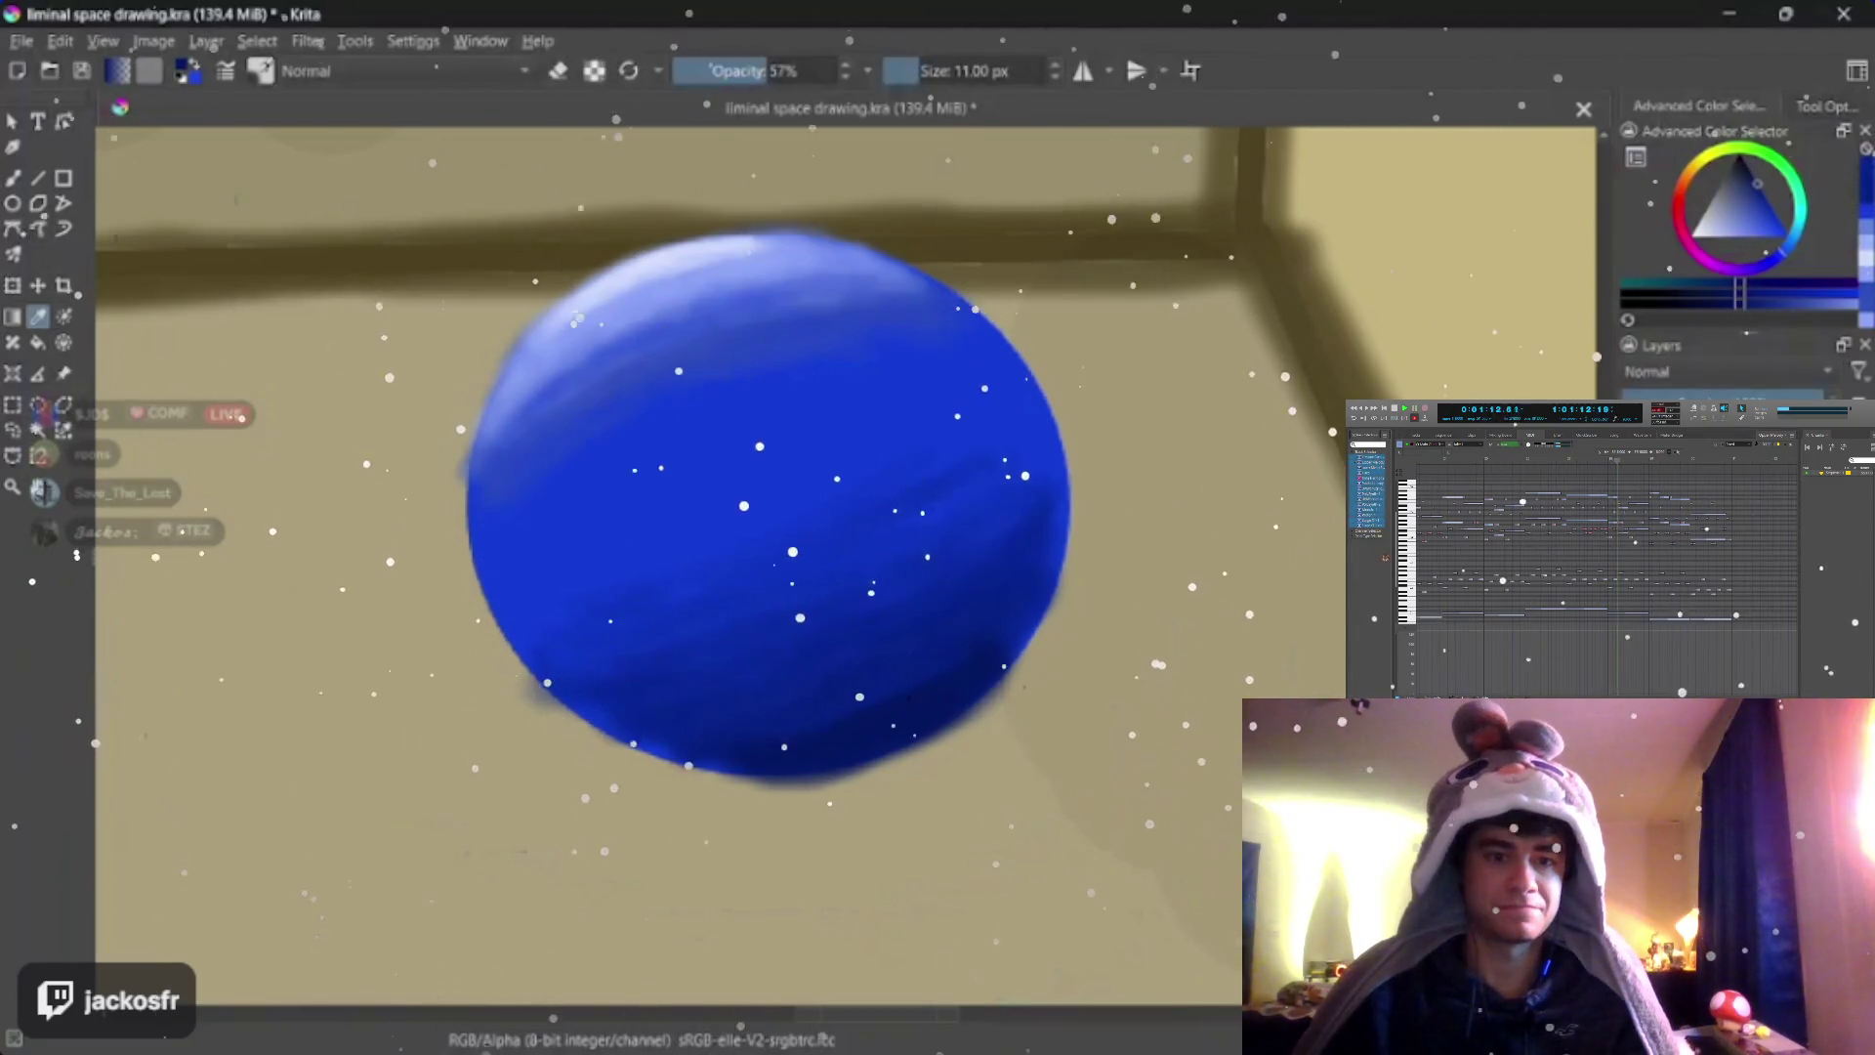
Sample a darker blue from the disc and airbrush it along the disc's lower right side
key(b)
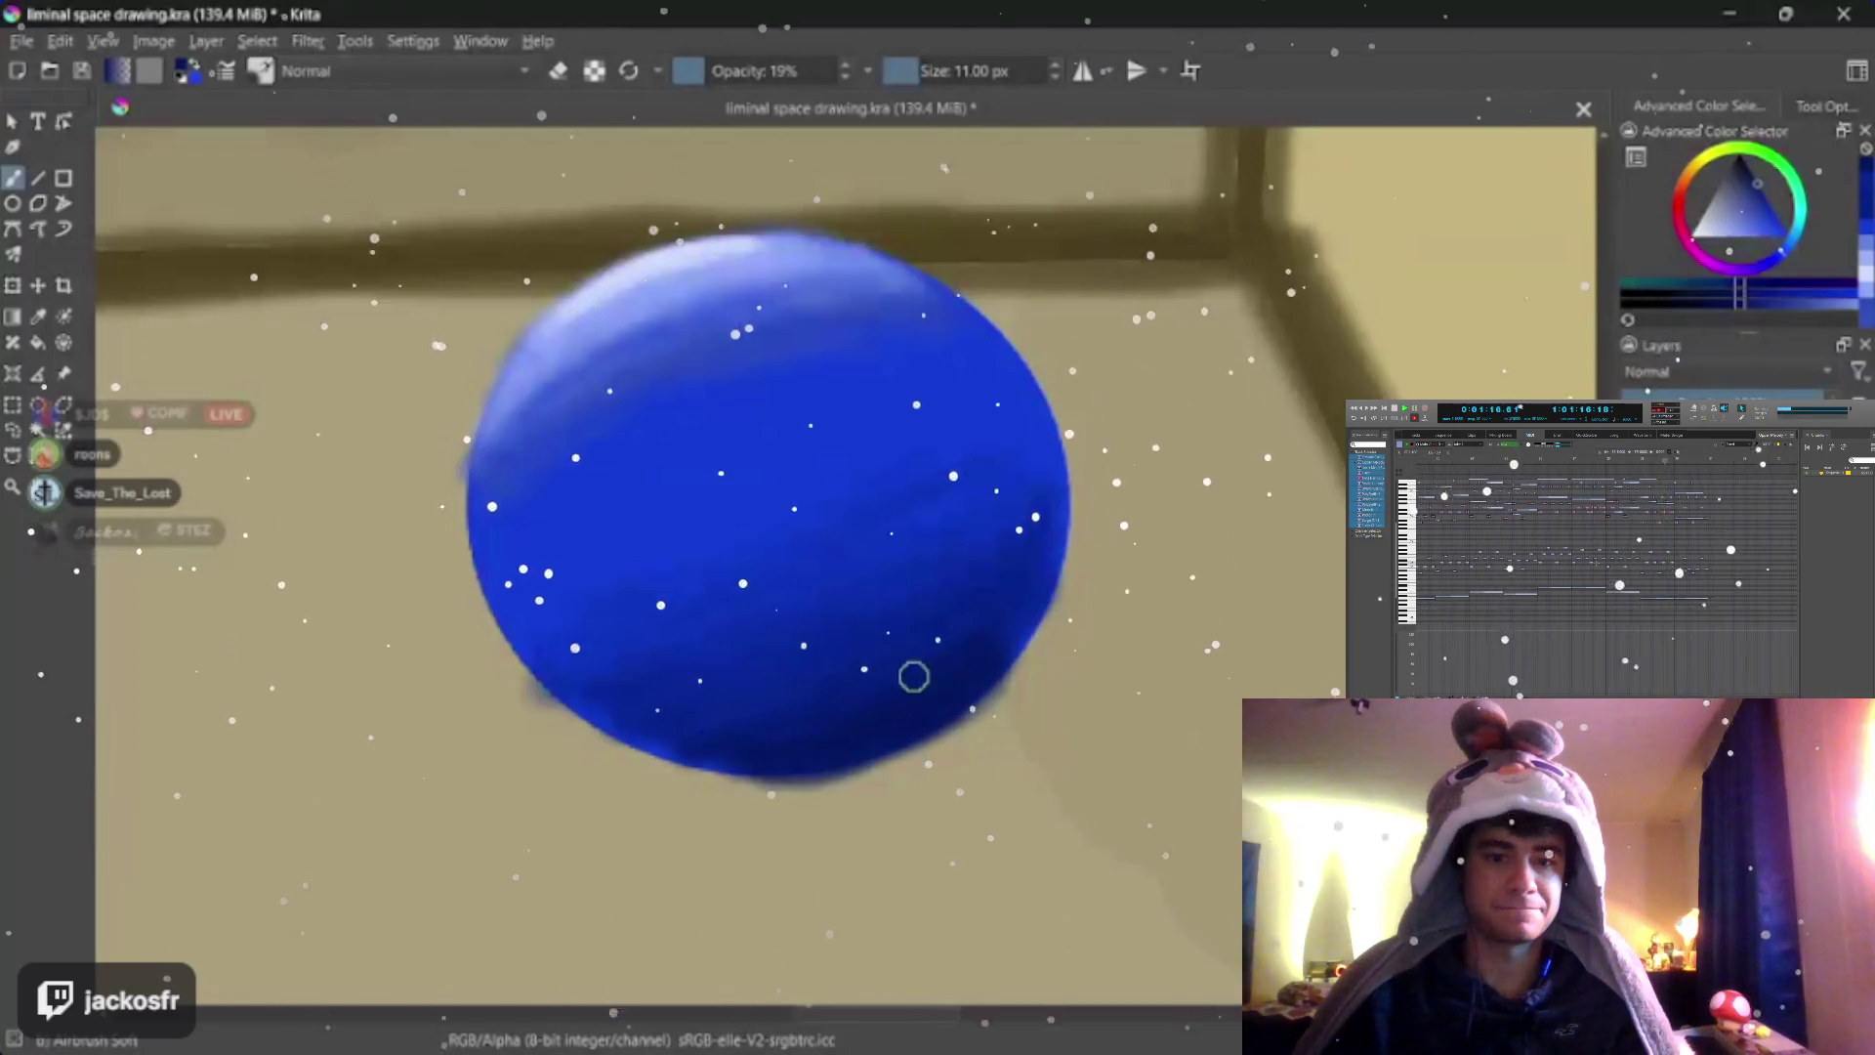
key(p)
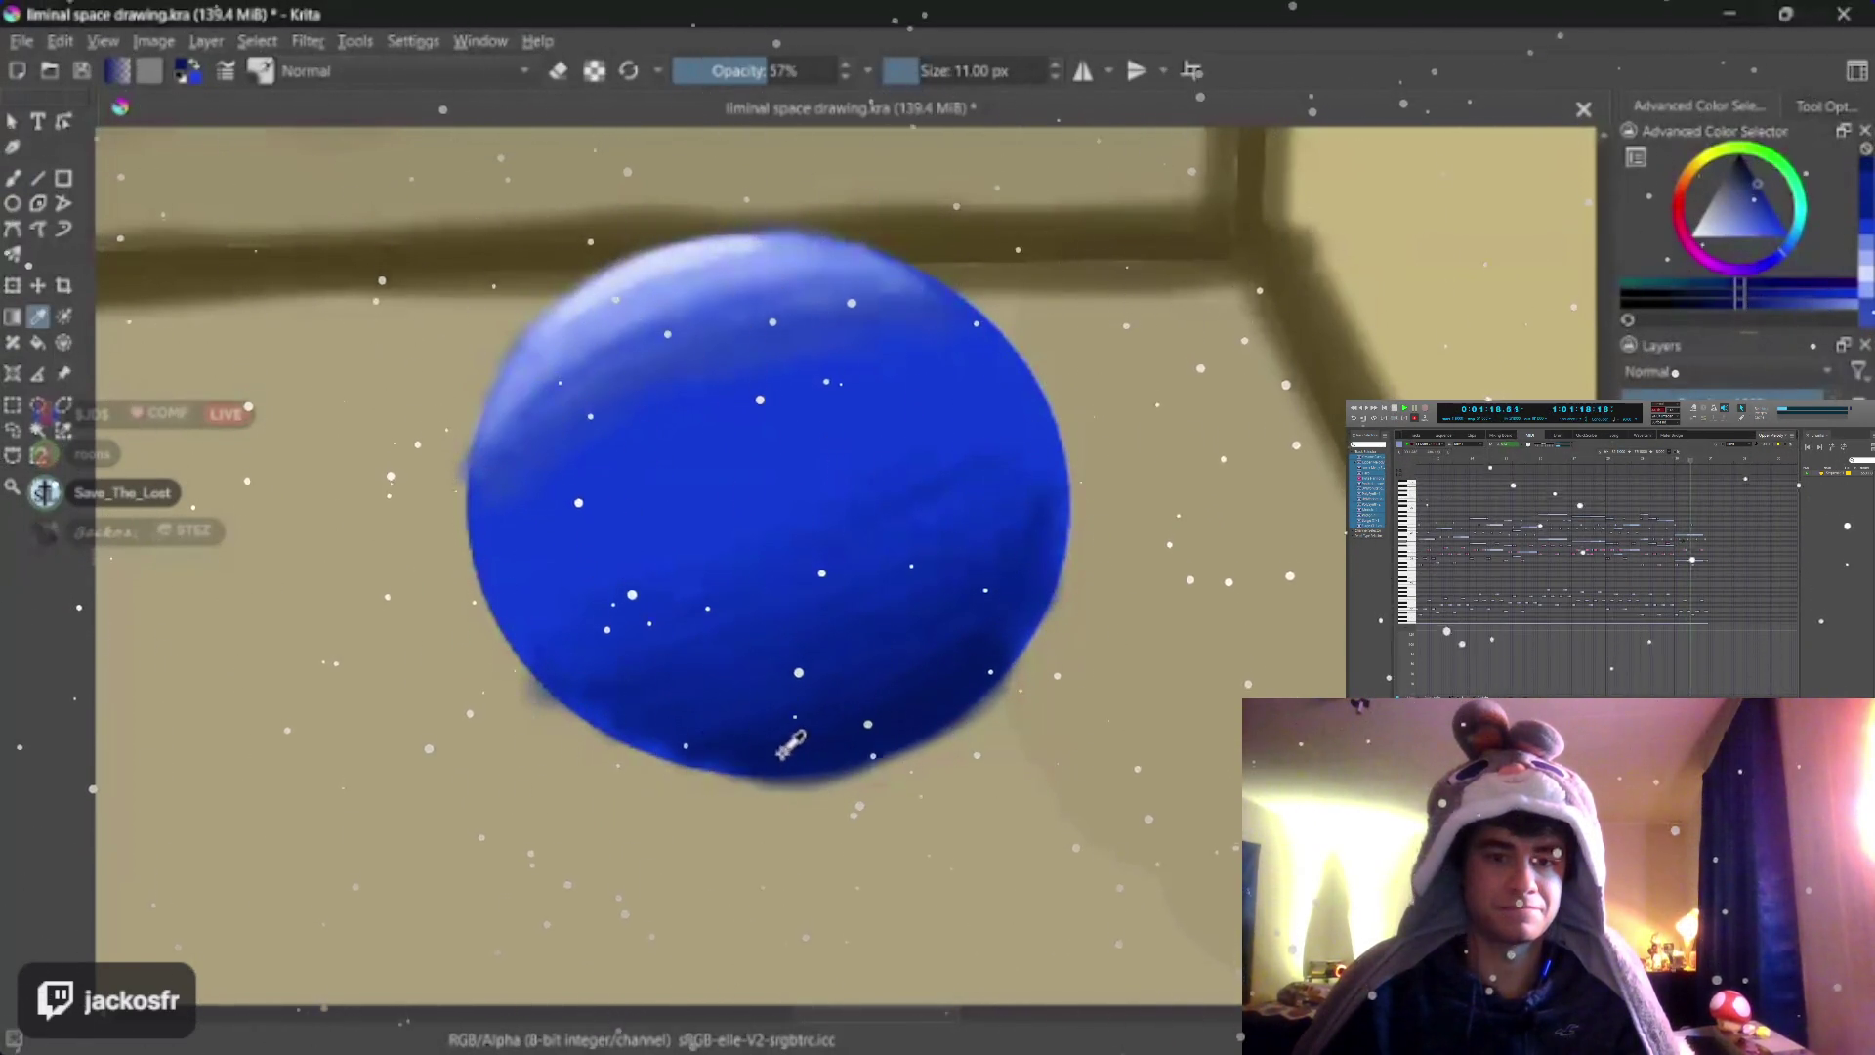
key(slash)
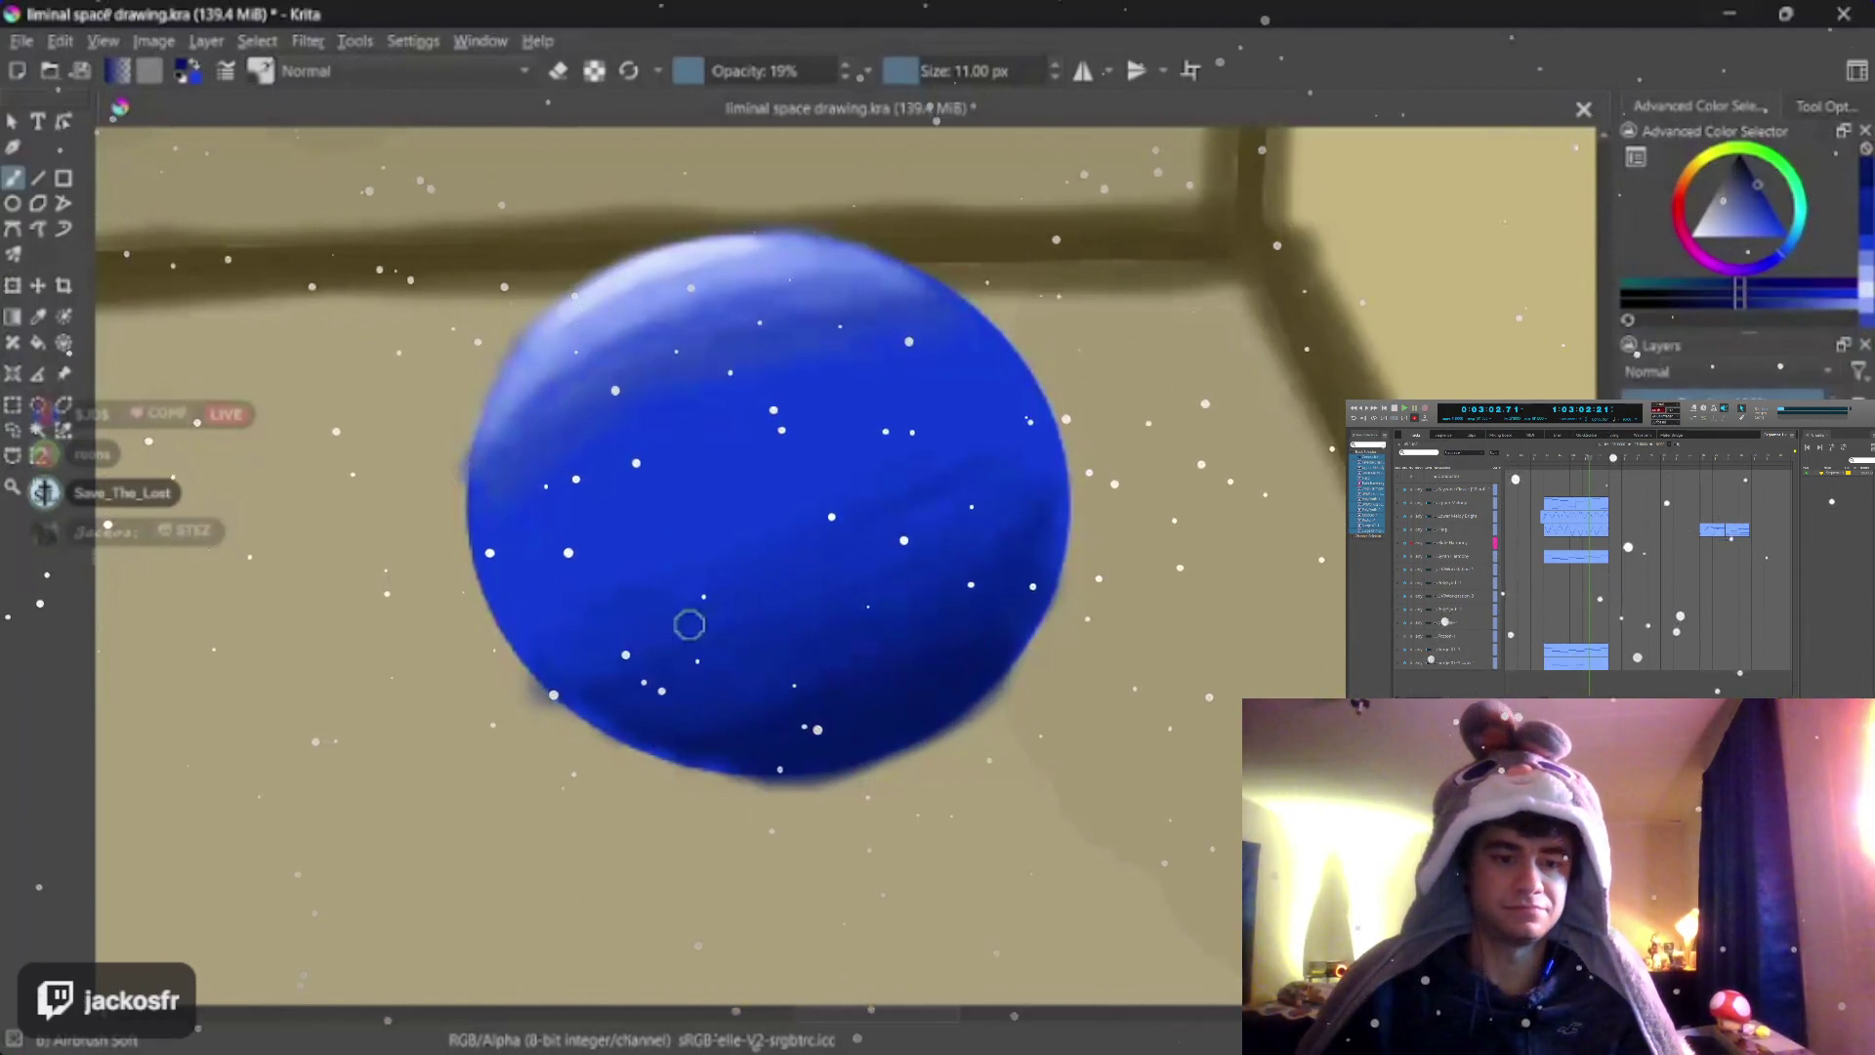
drag(976, 511, 889, 537)
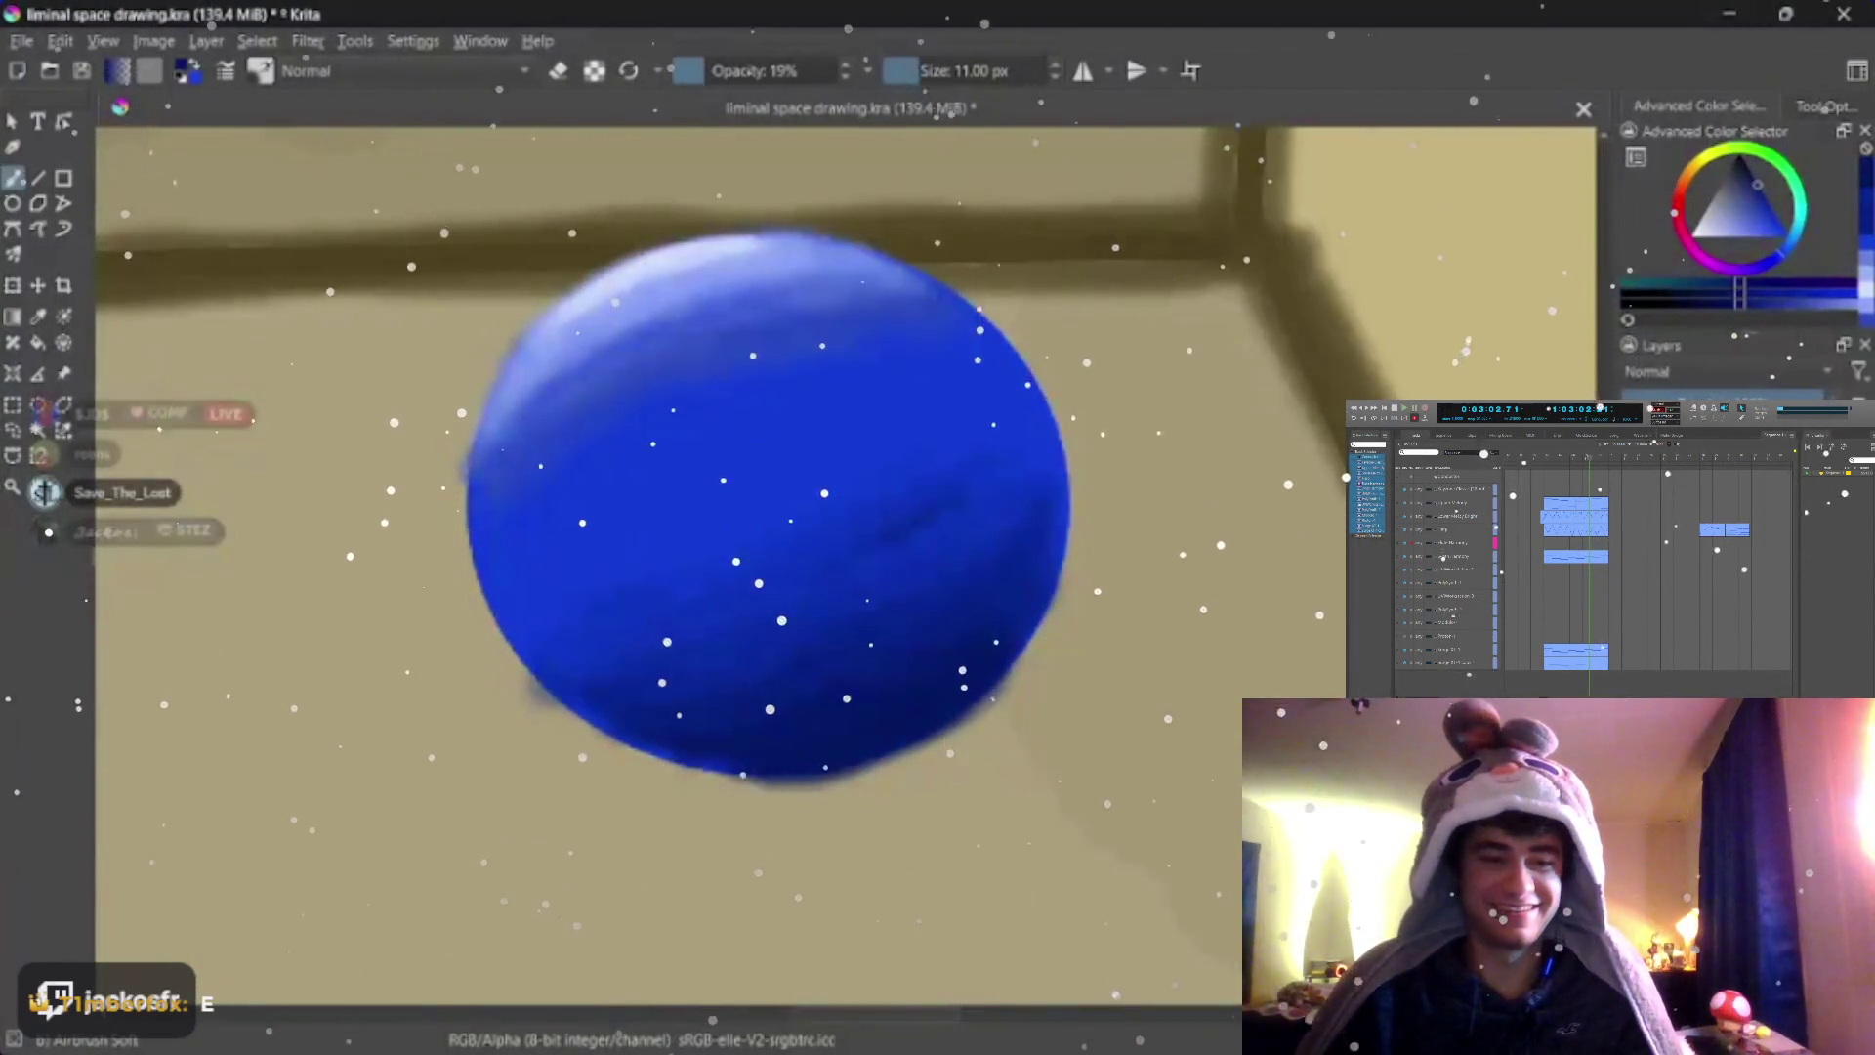
key(o)
key(o)
key(o)
scroll(844, 568, down, 5)
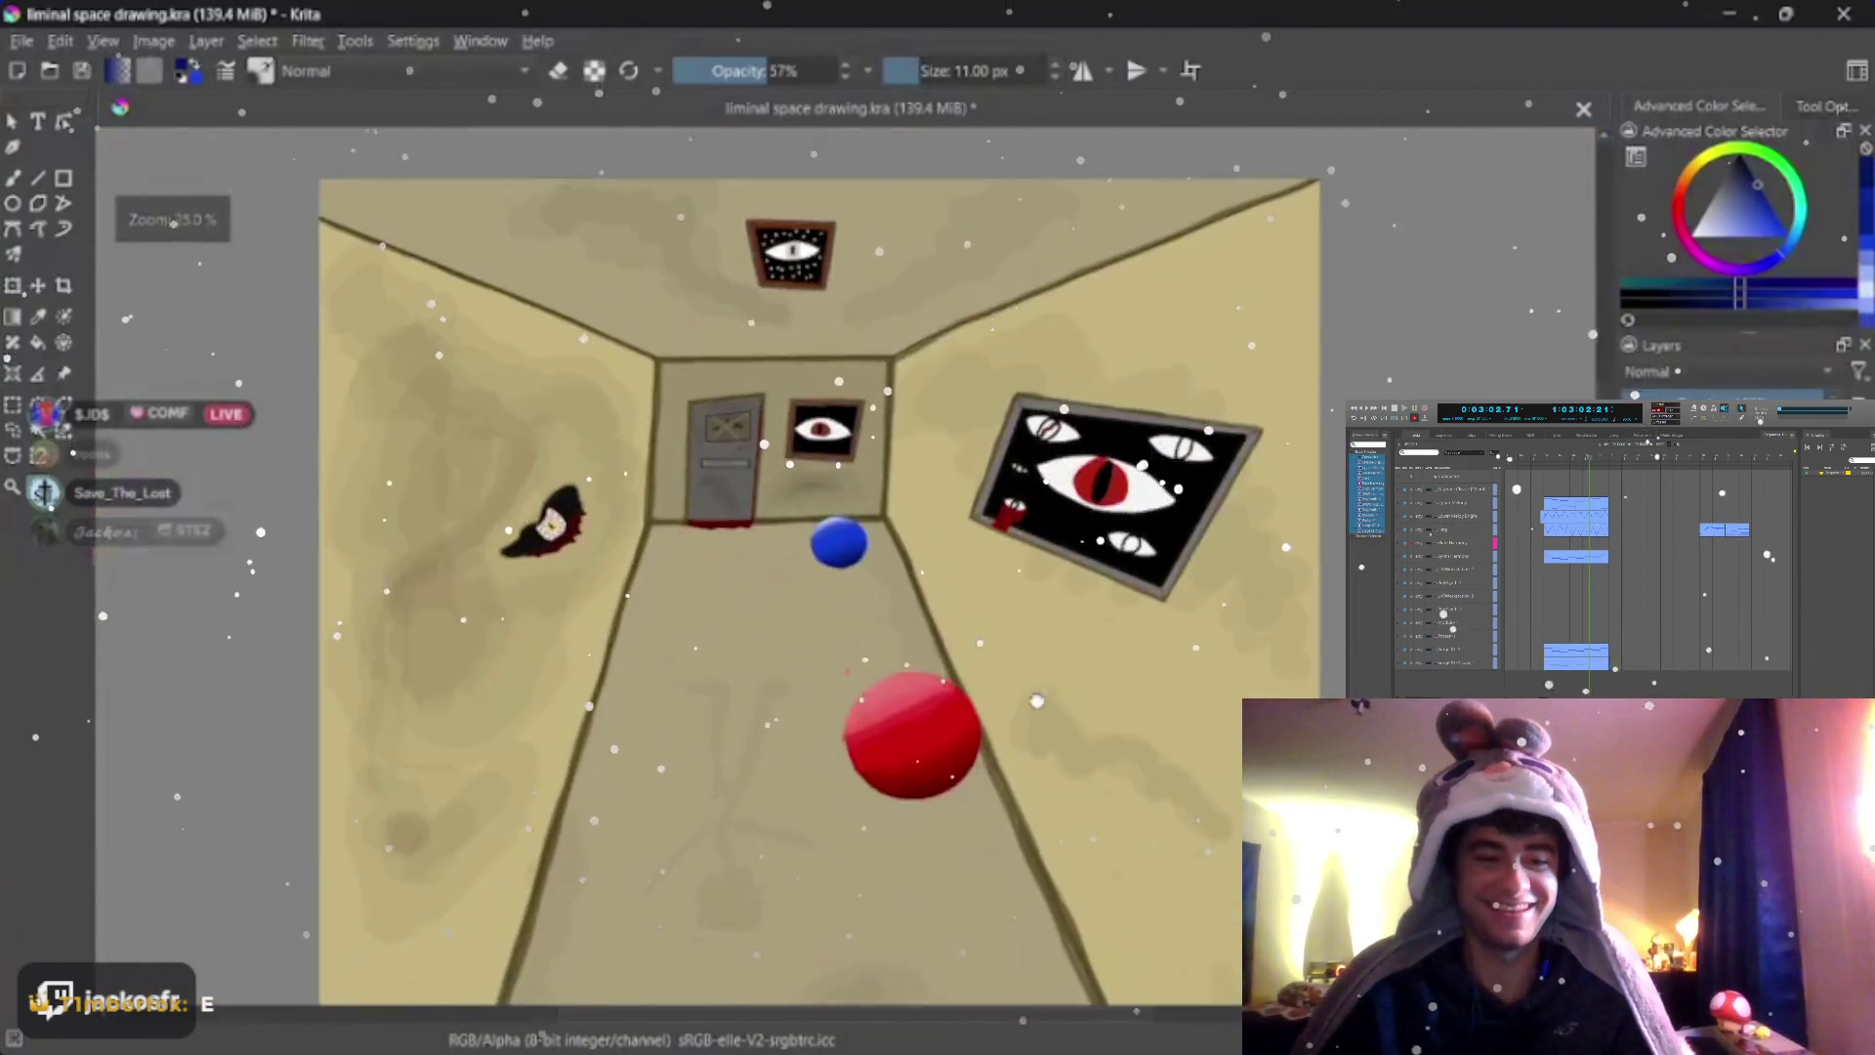
scroll(1035, 704, up, 1)
scroll(1041, 734, up, 4)
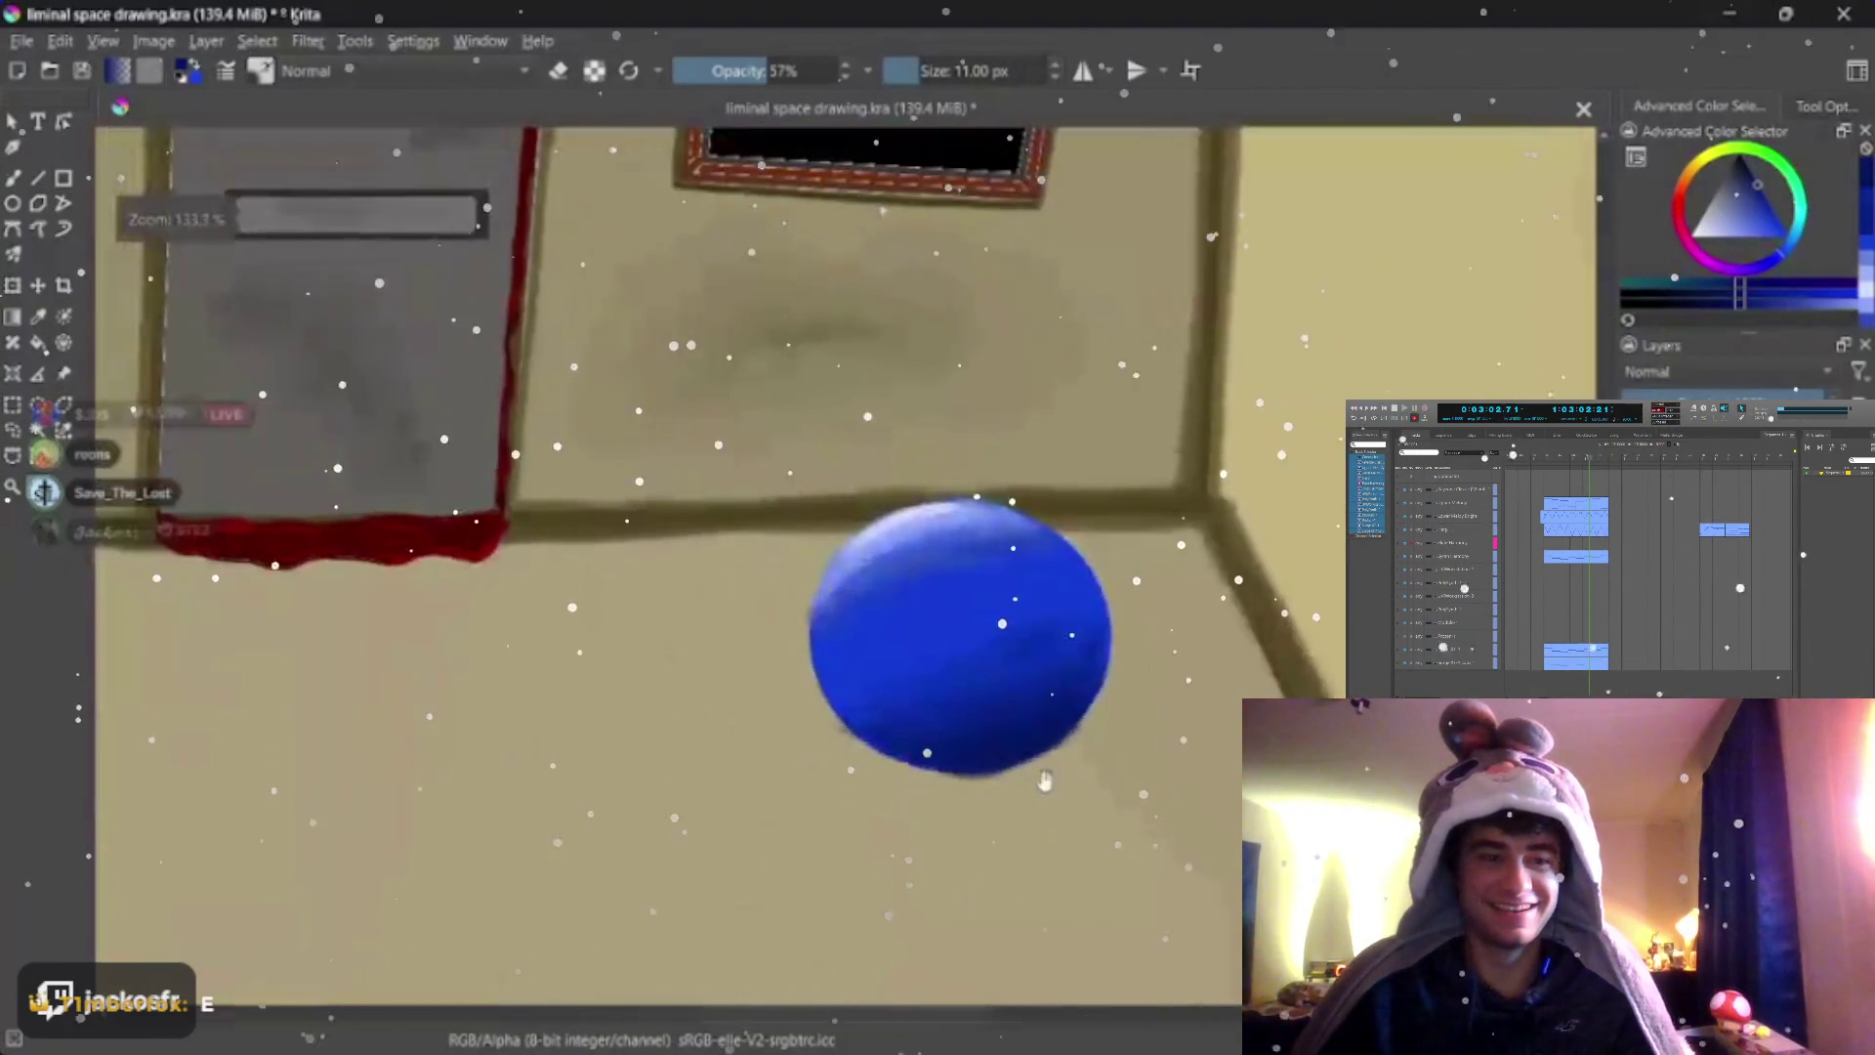
scroll(1044, 781, up, 4)
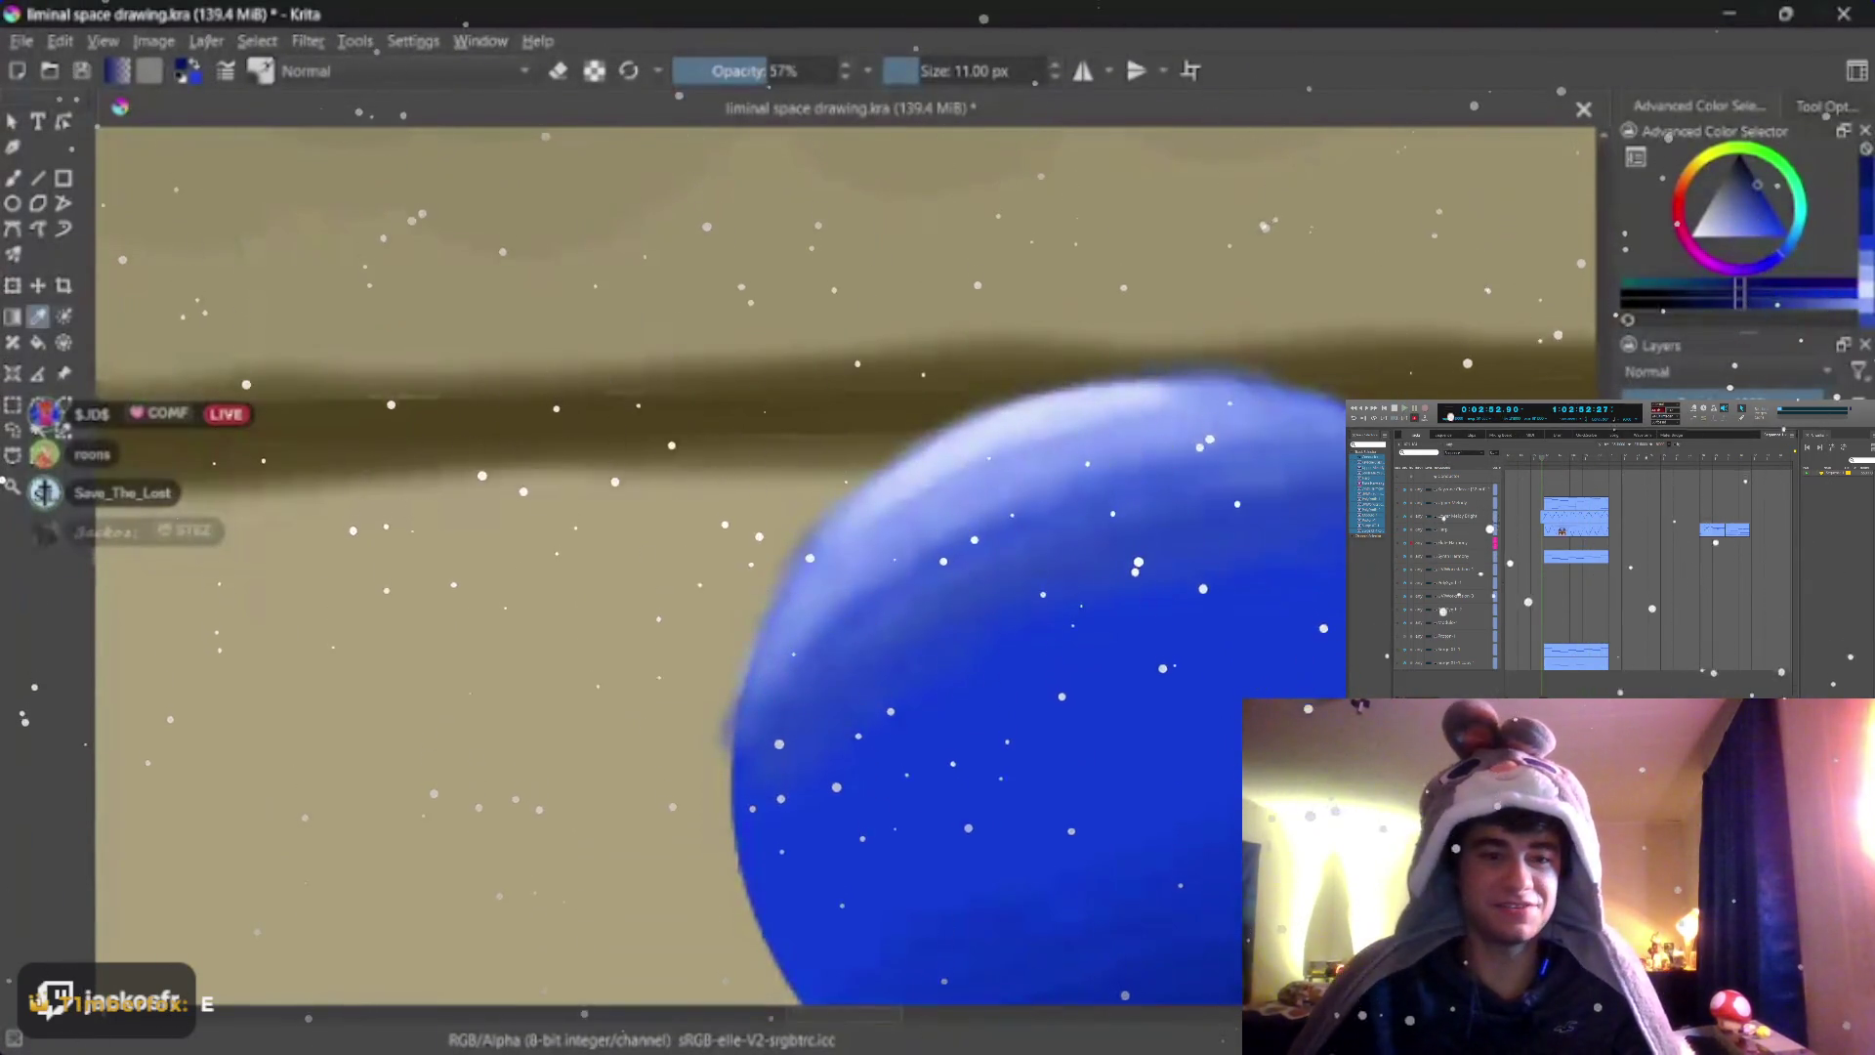
Touch up the blue disc's upper edge with soft airbrush strokes, sampling its colour
key(i)
key(i)
key(i)
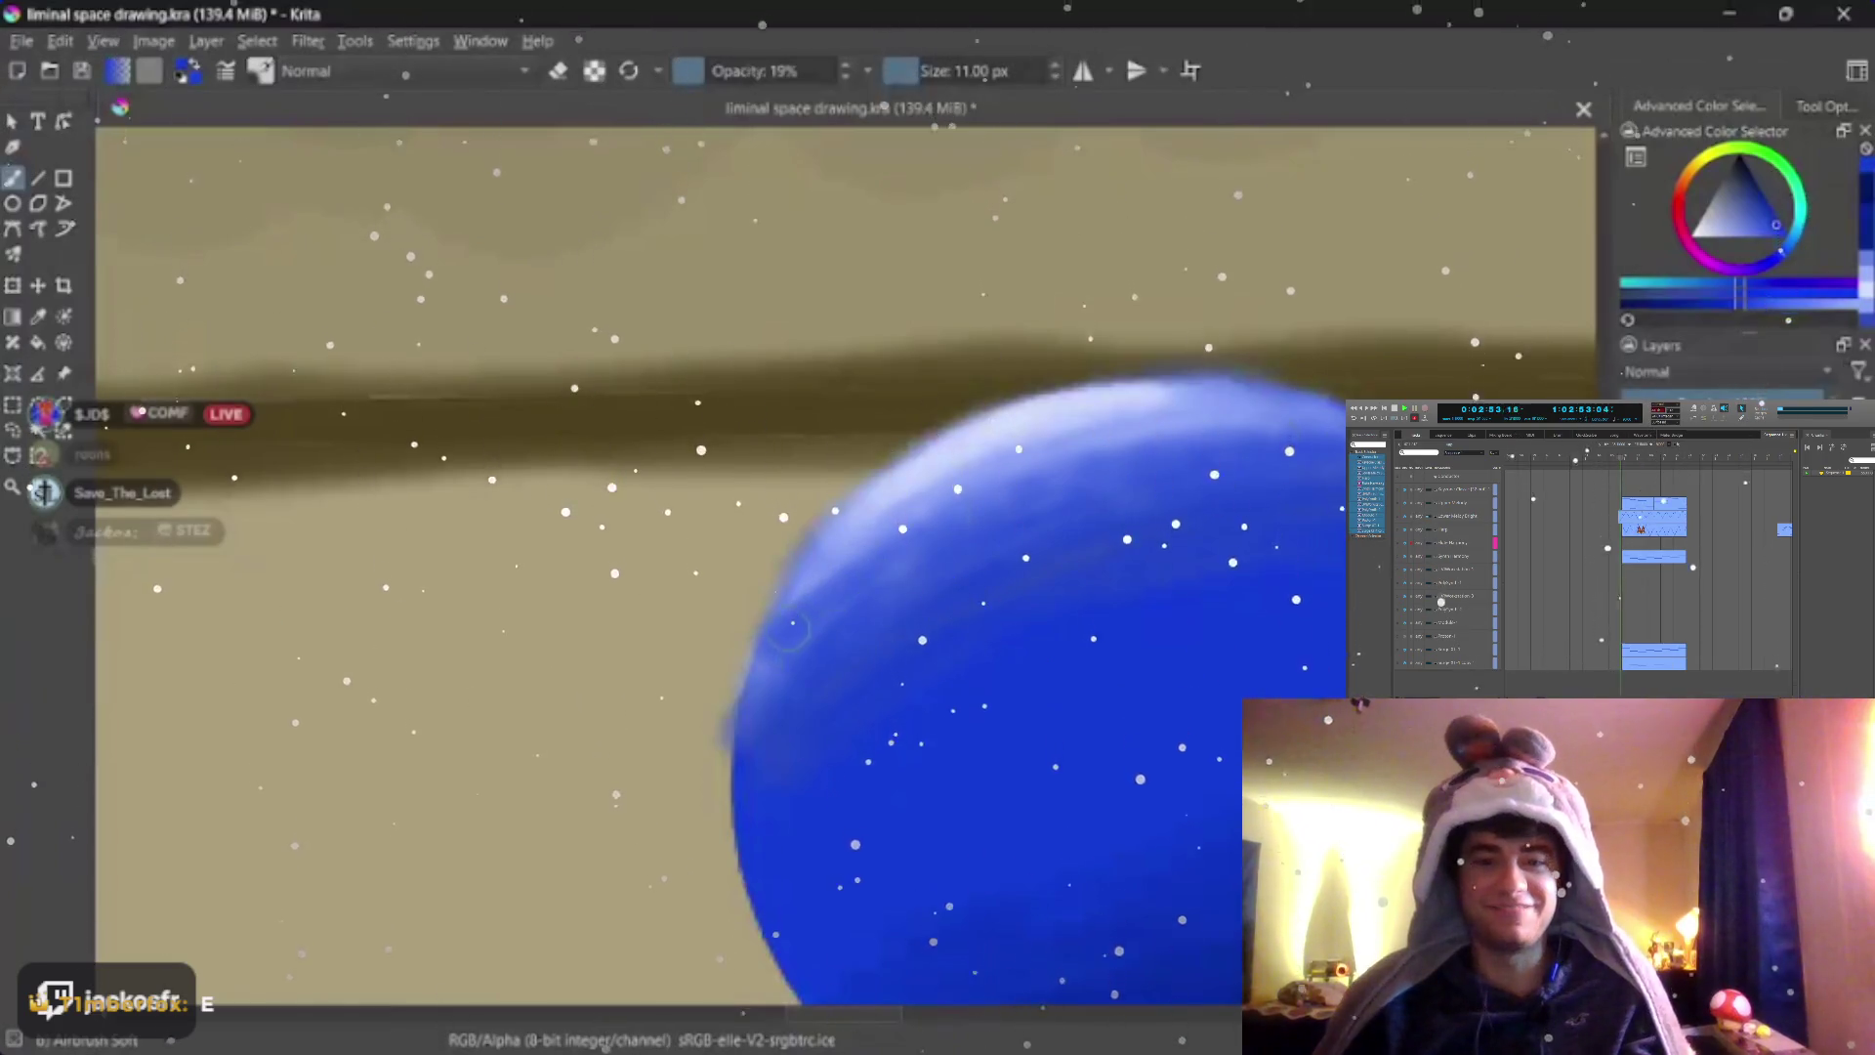
key(o)
key(o)
key(o)
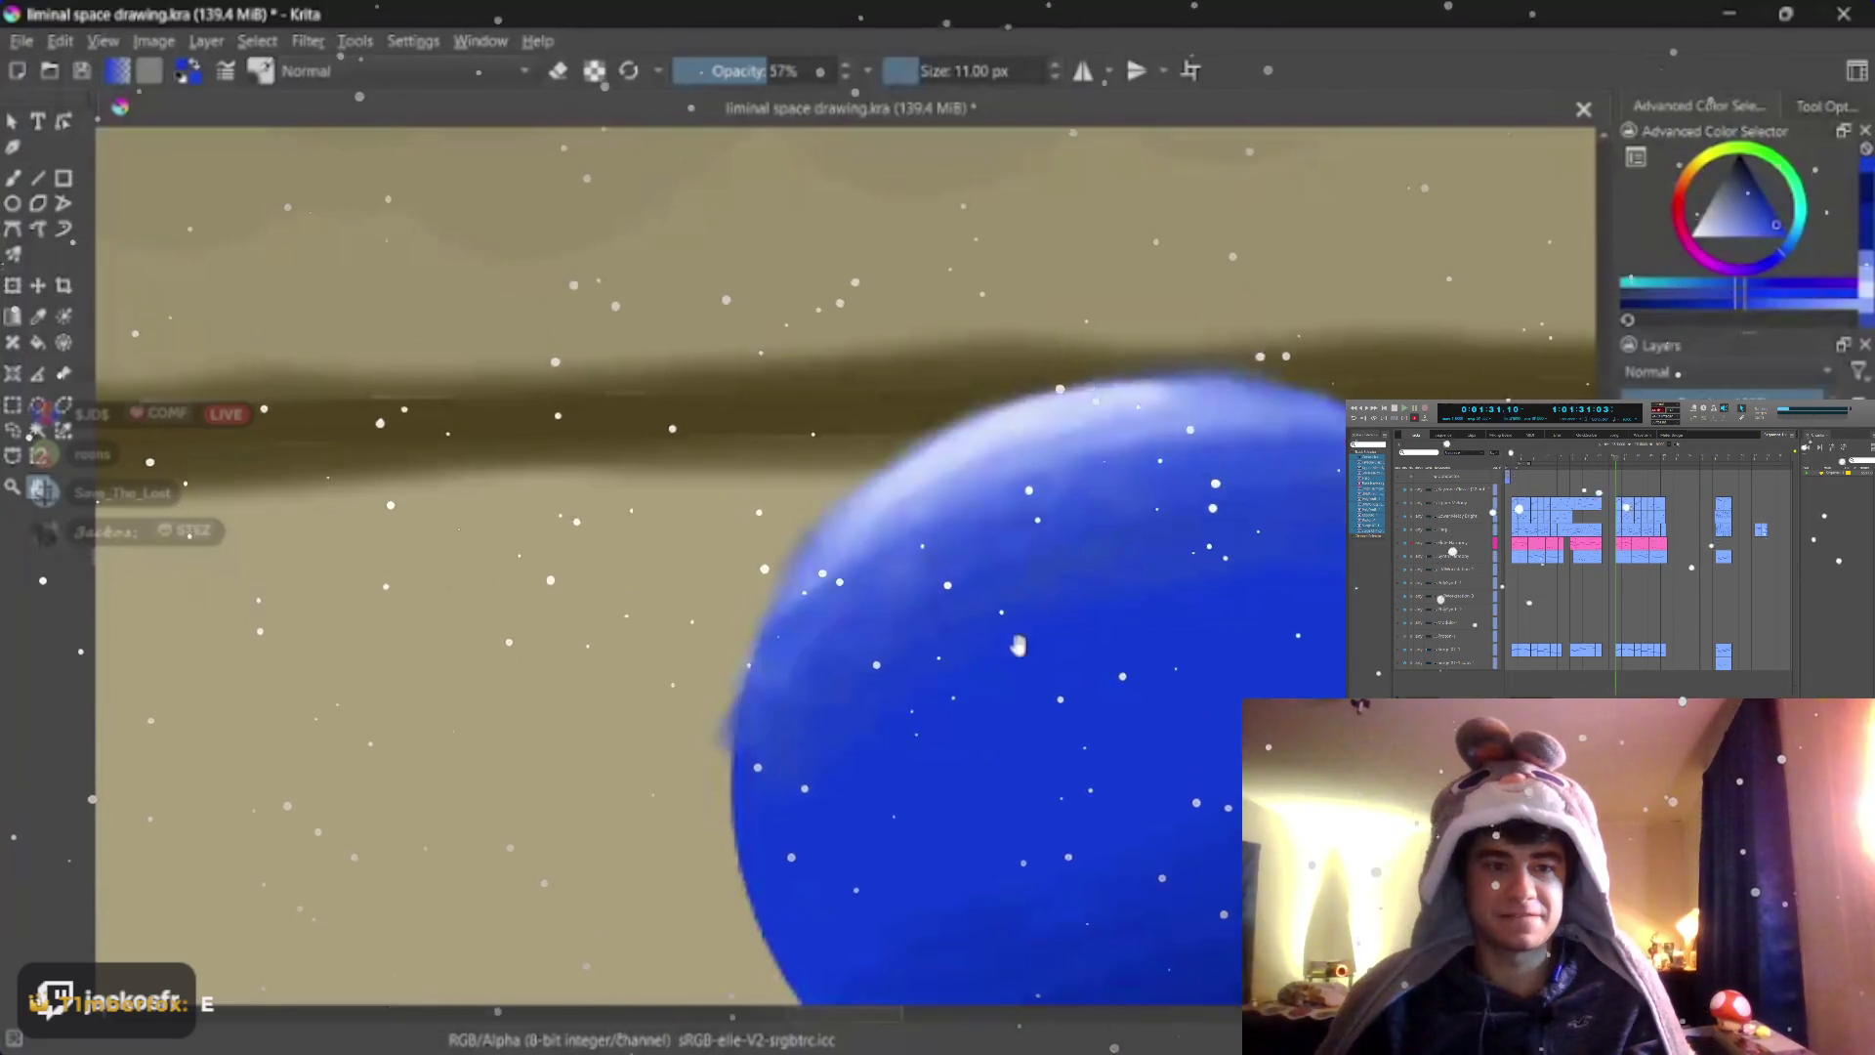
scroll(1018, 644, down, 5)
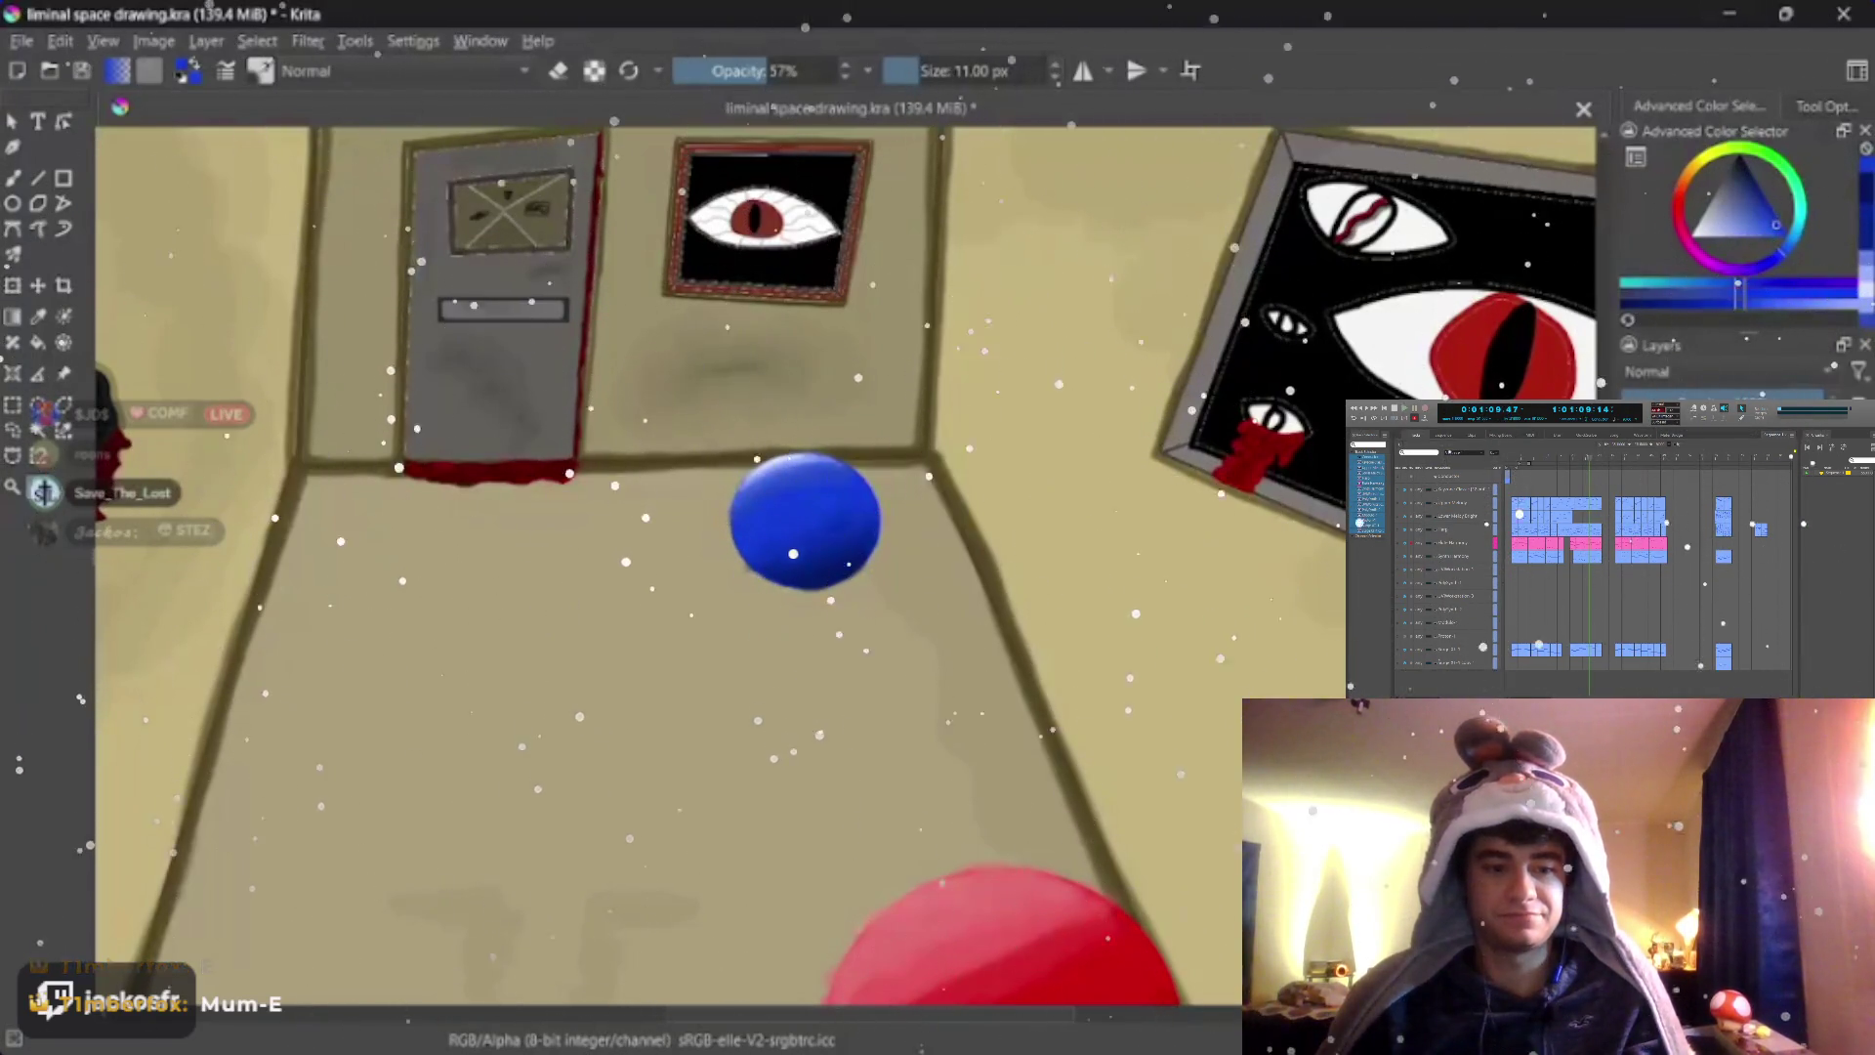
Bring the lower-left corridor floor into view and choose orange as the painting colour
key(minus)
key(minus)
key(minus)
key(minus)
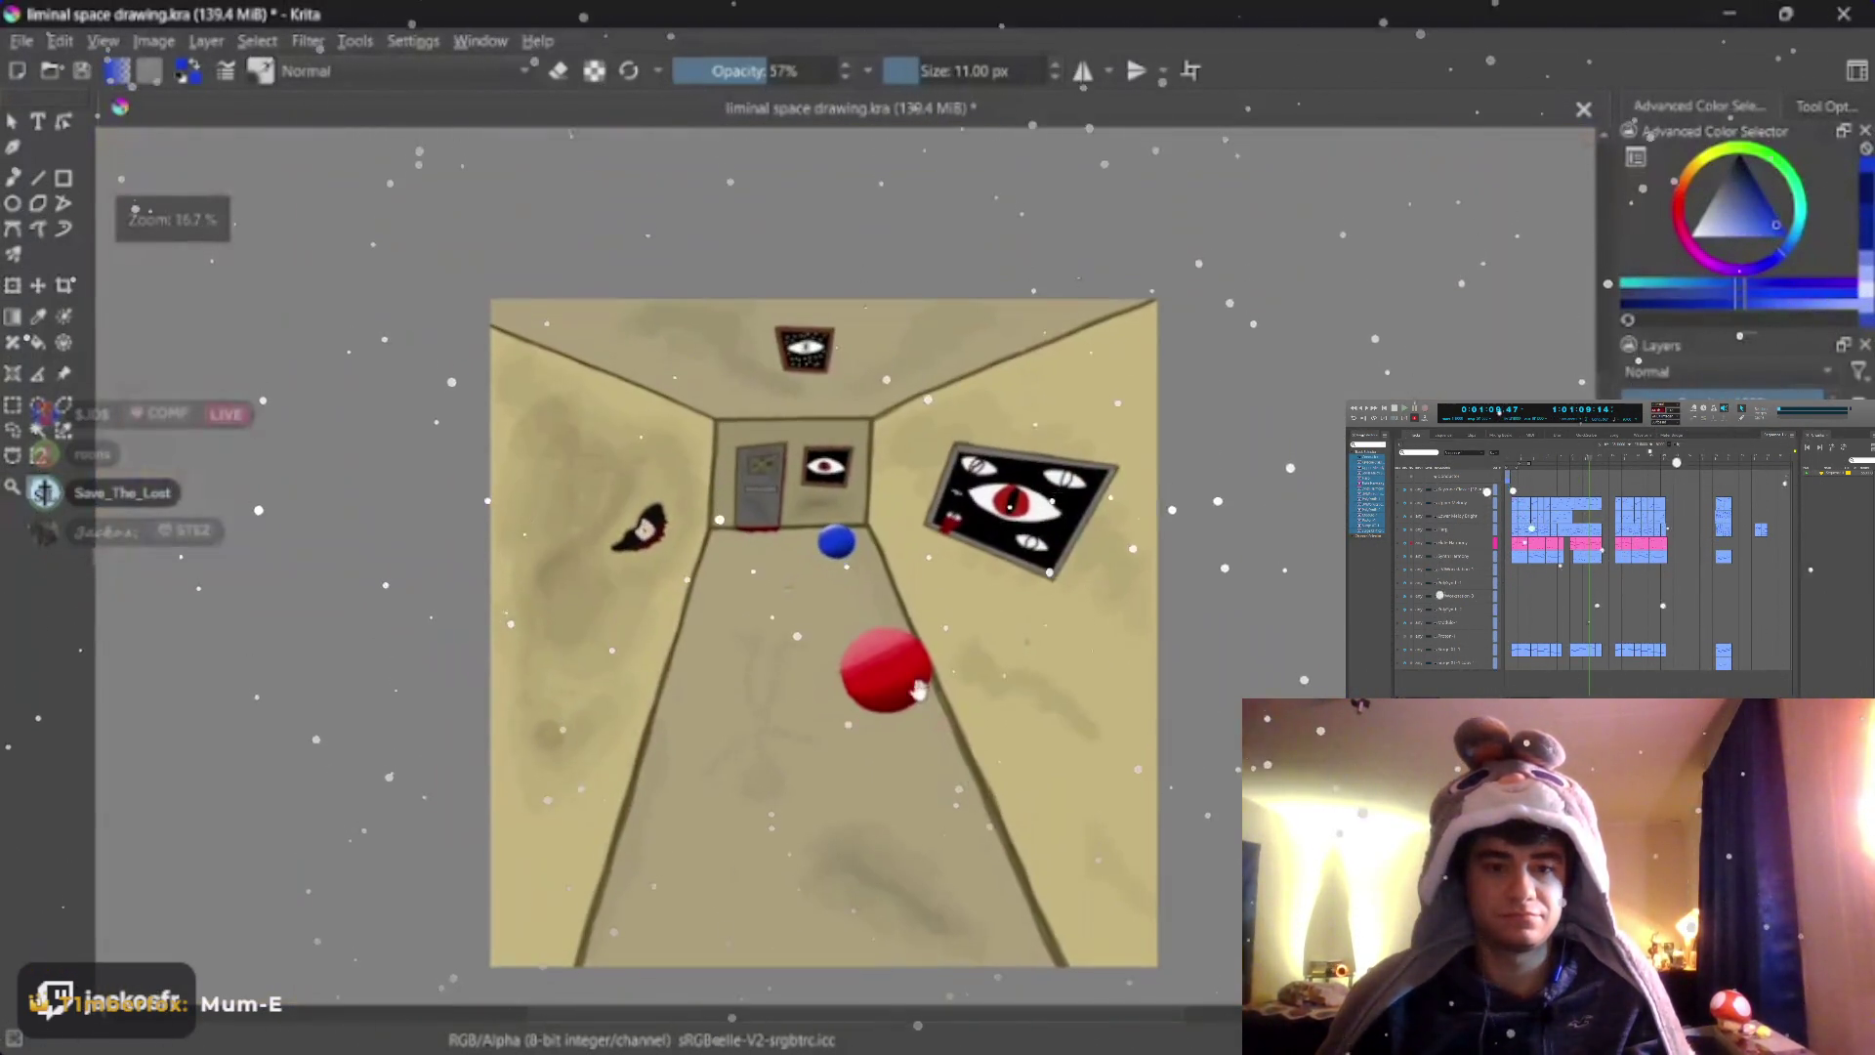
key(minus)
key(plus)
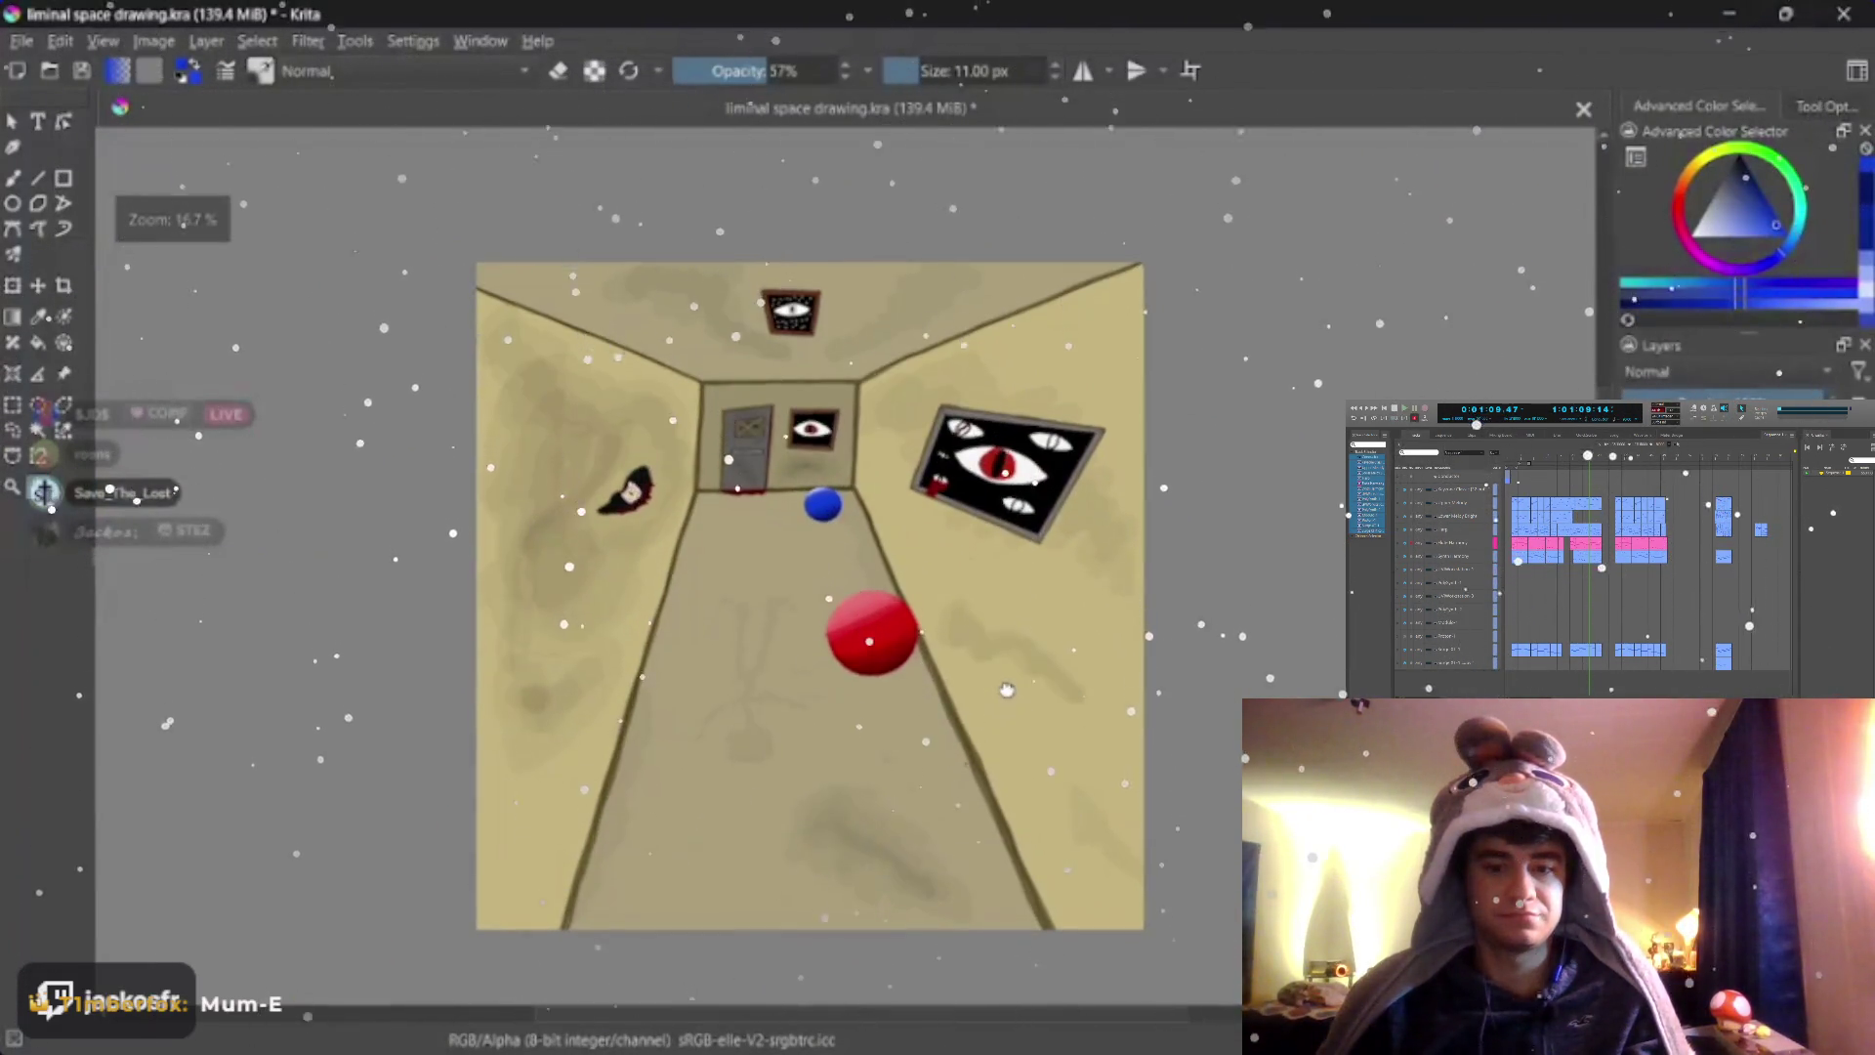
key(plus)
key(plus)
drag(870, 803, 1040, 604)
key(plus)
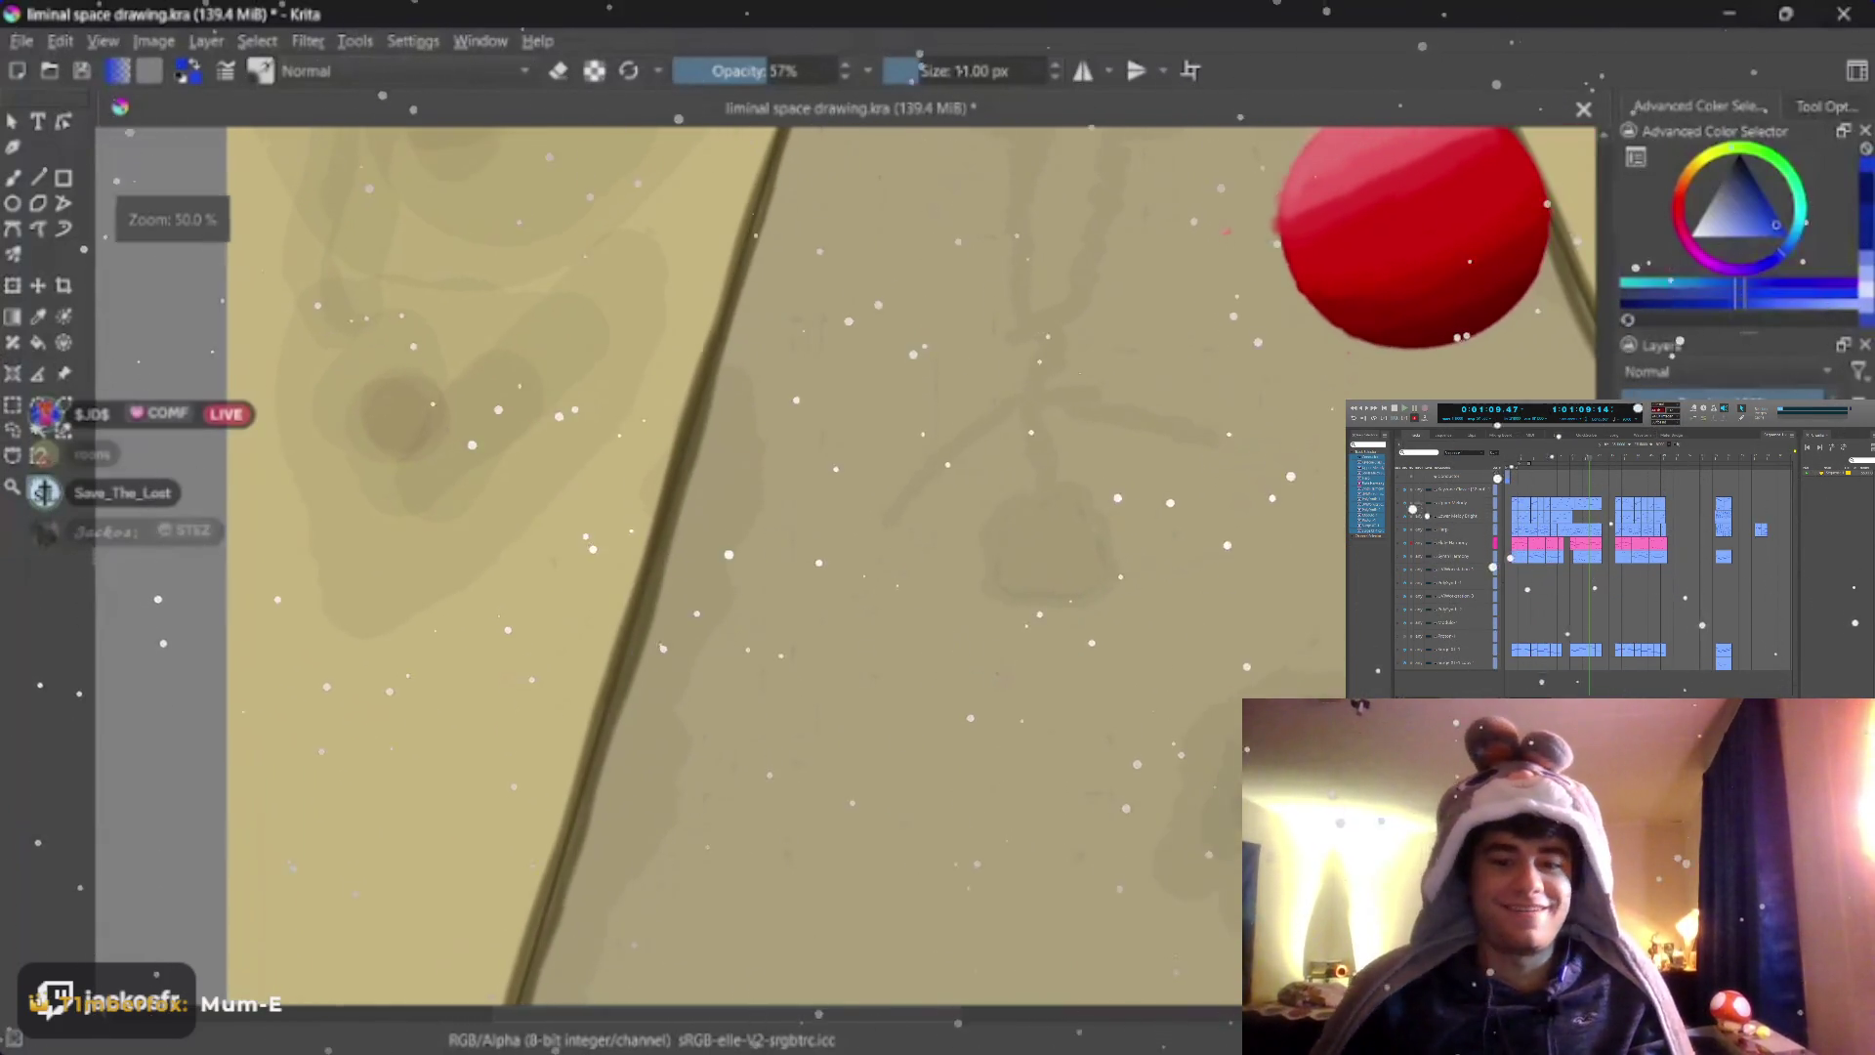
click(1802, 237)
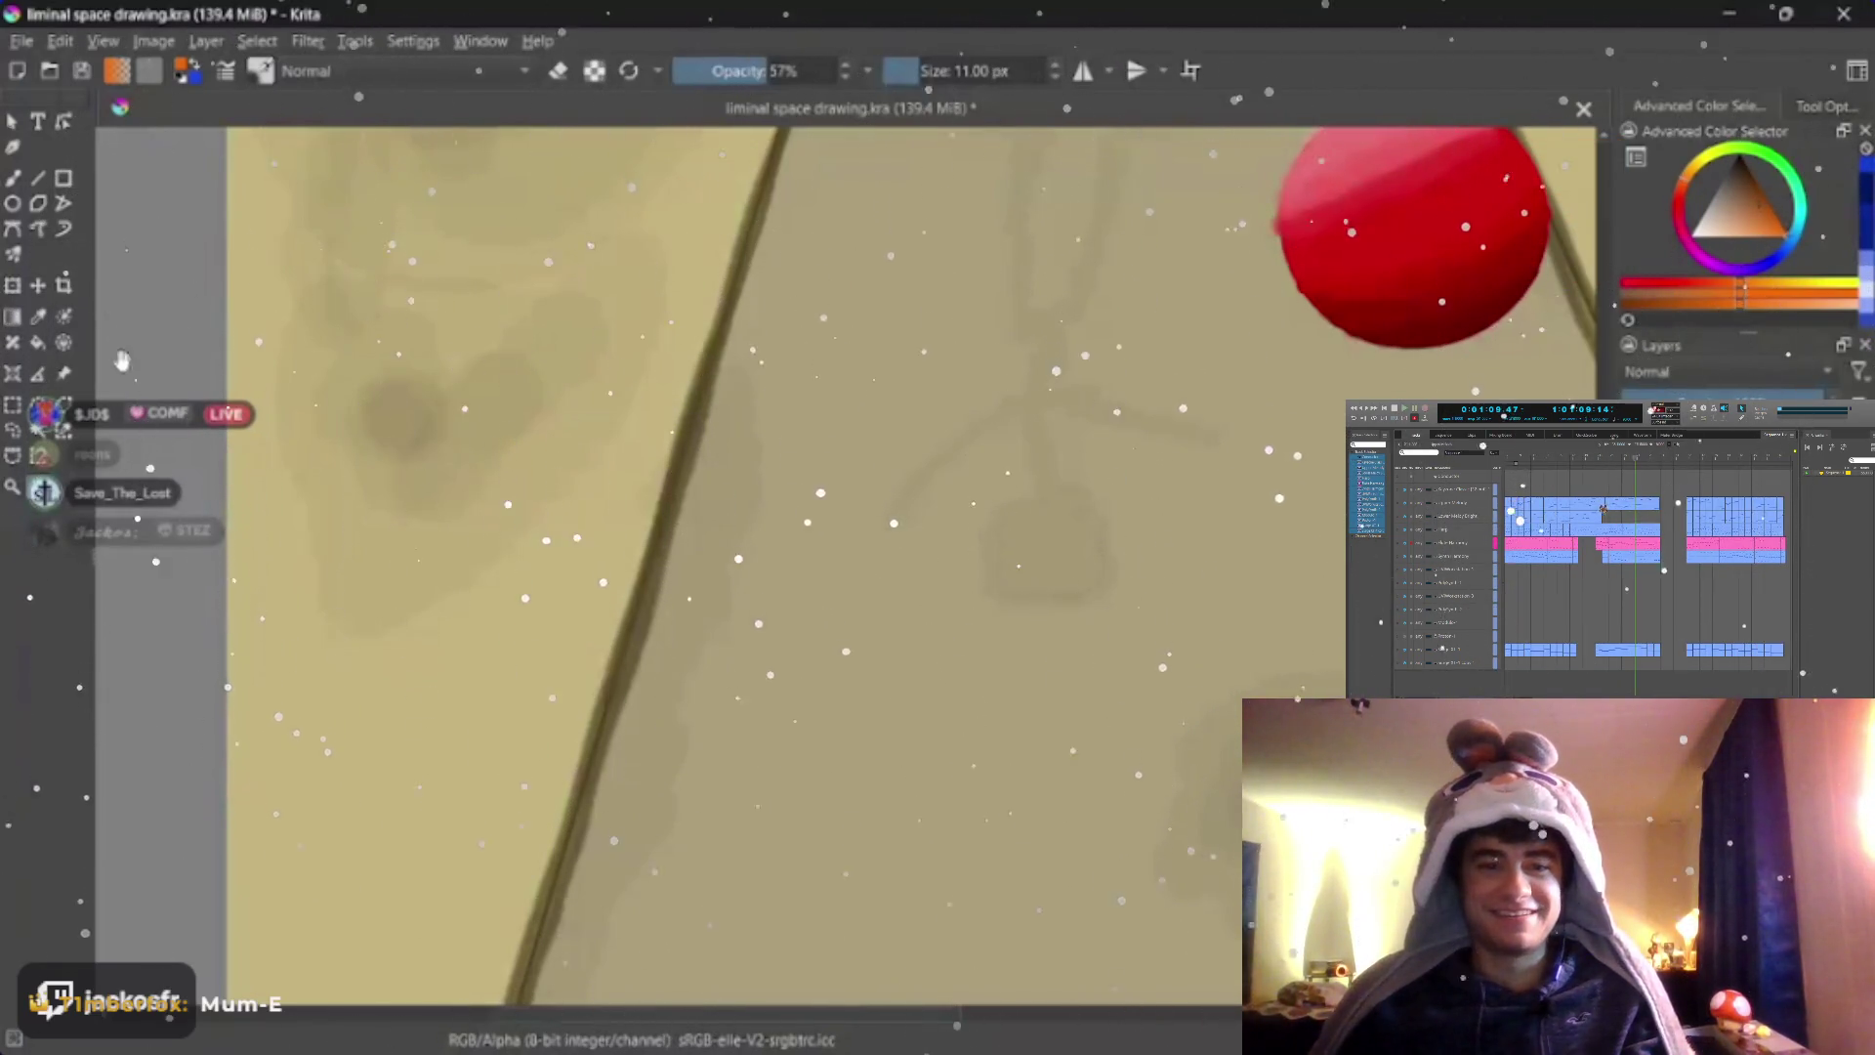
Switch to the hard, fully opaque Basic-1 brush and enlarge it to about 14 px
drag(909, 588, 792, 588)
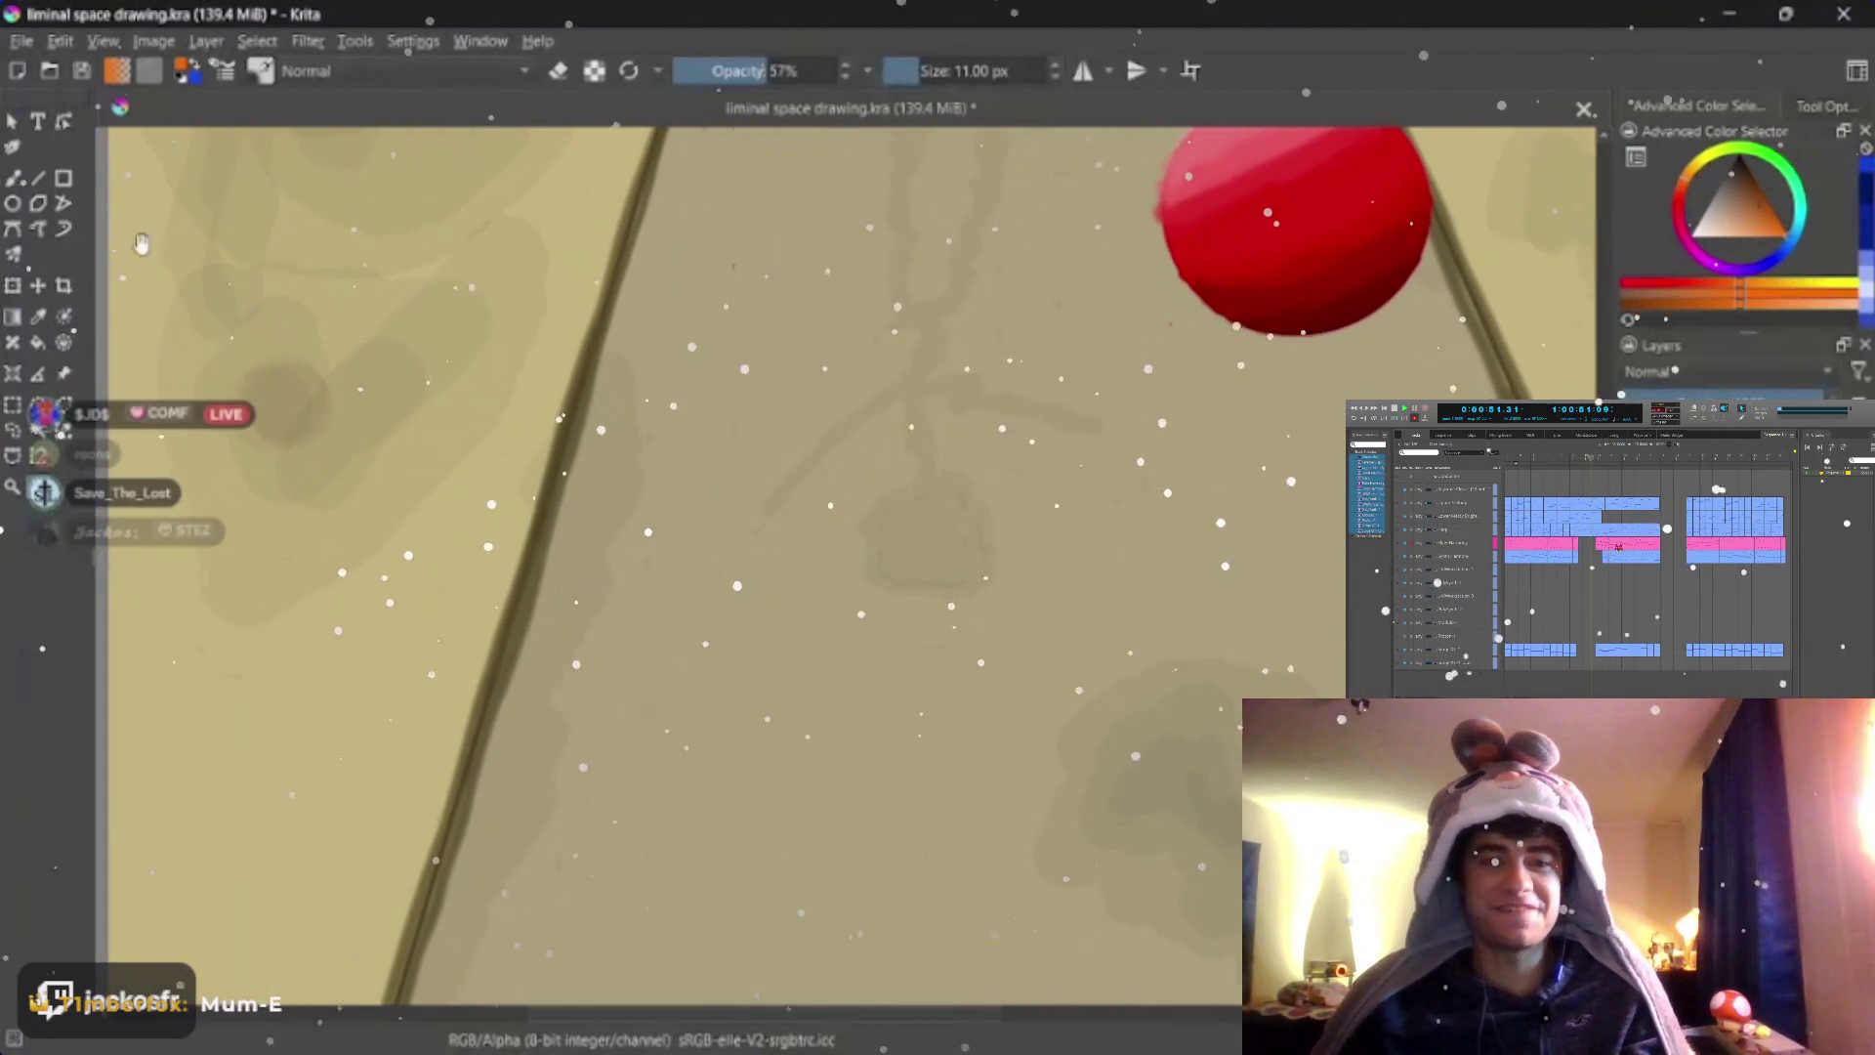
mouse_move(600, 751)
mouse_down()
mouse_move(631, 750)
mouse_move(674, 645)
mouse_up()
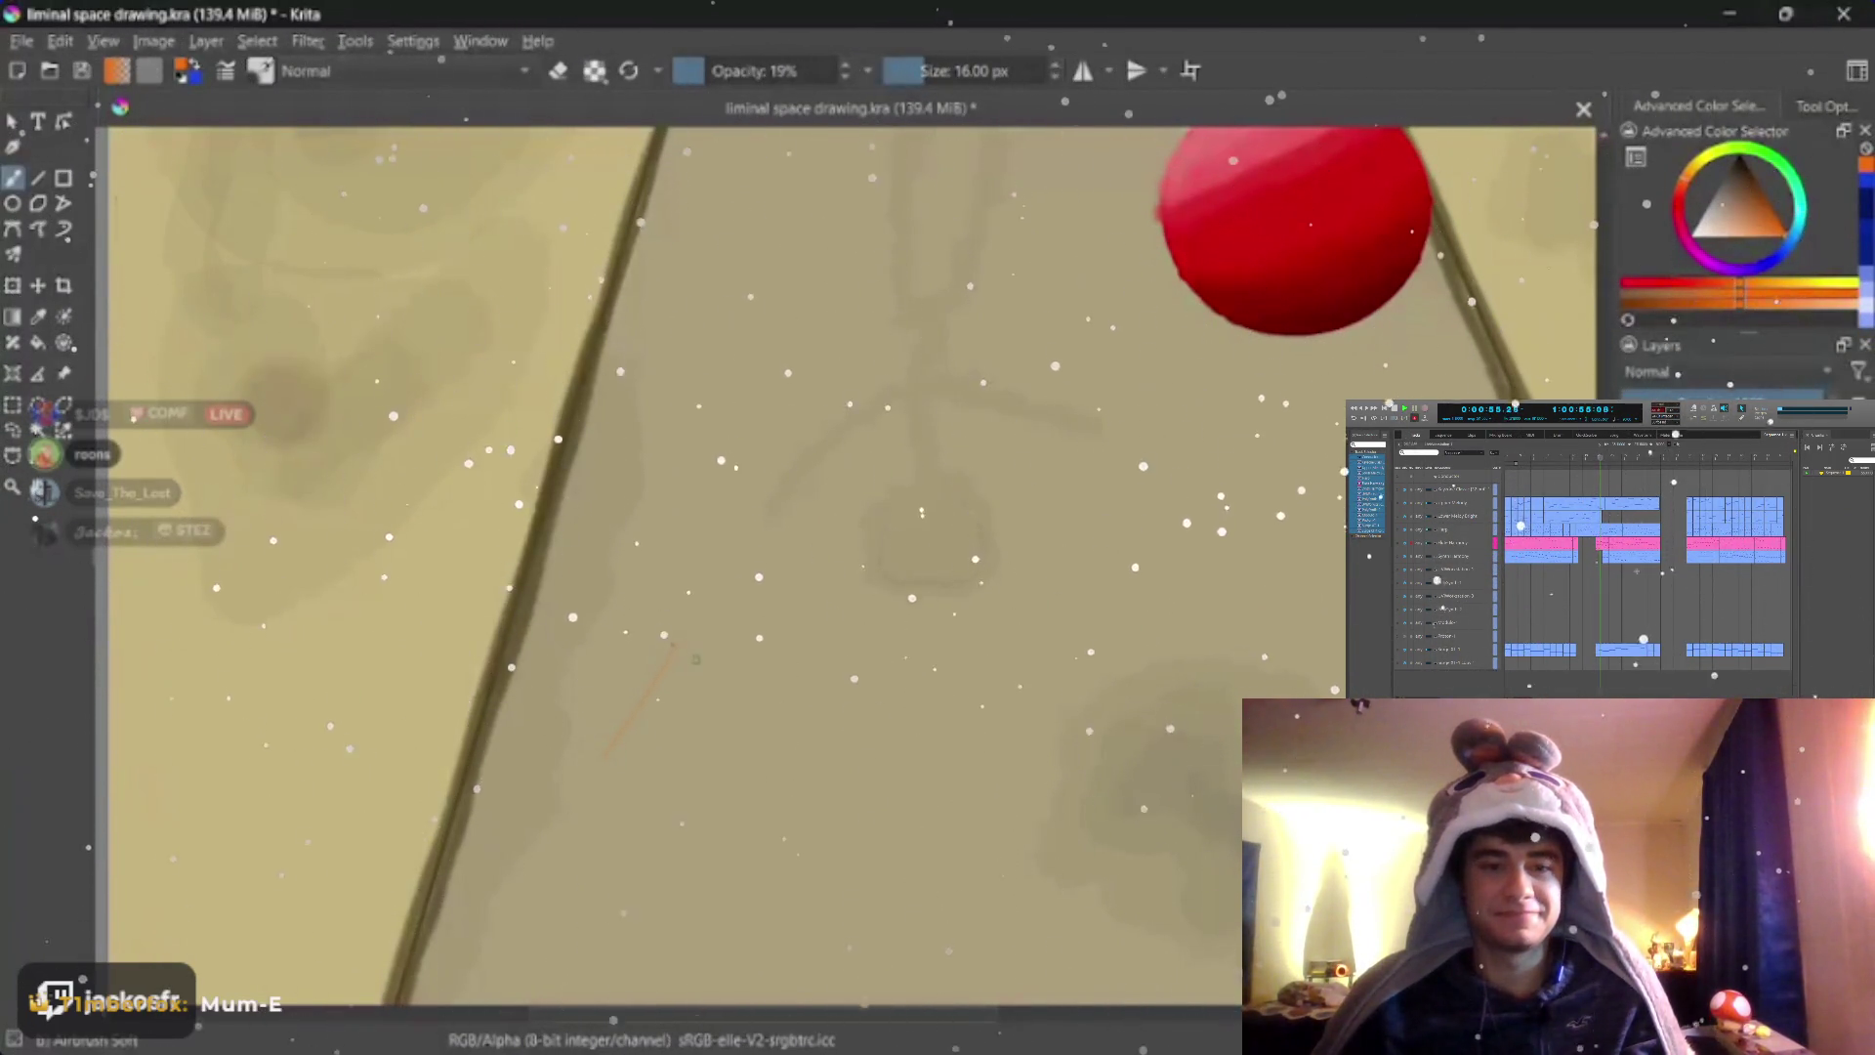
key(slash)
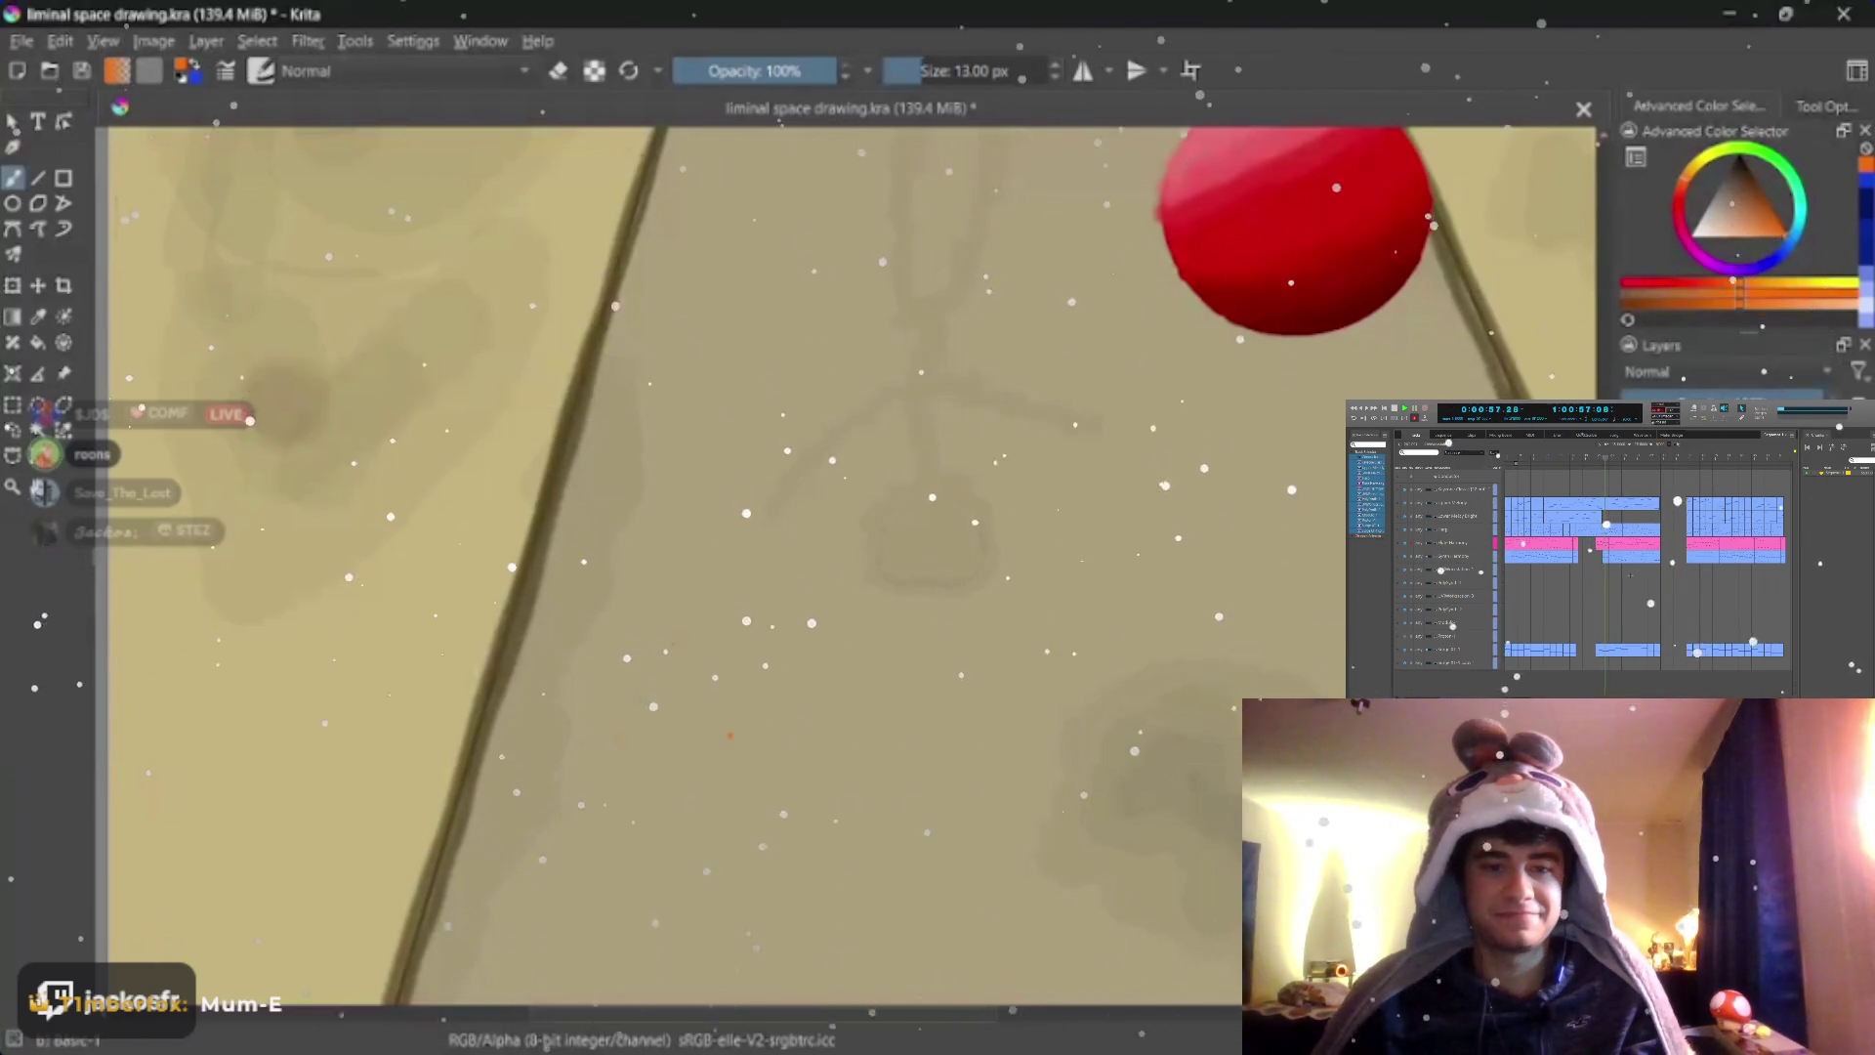
key(bracketright)
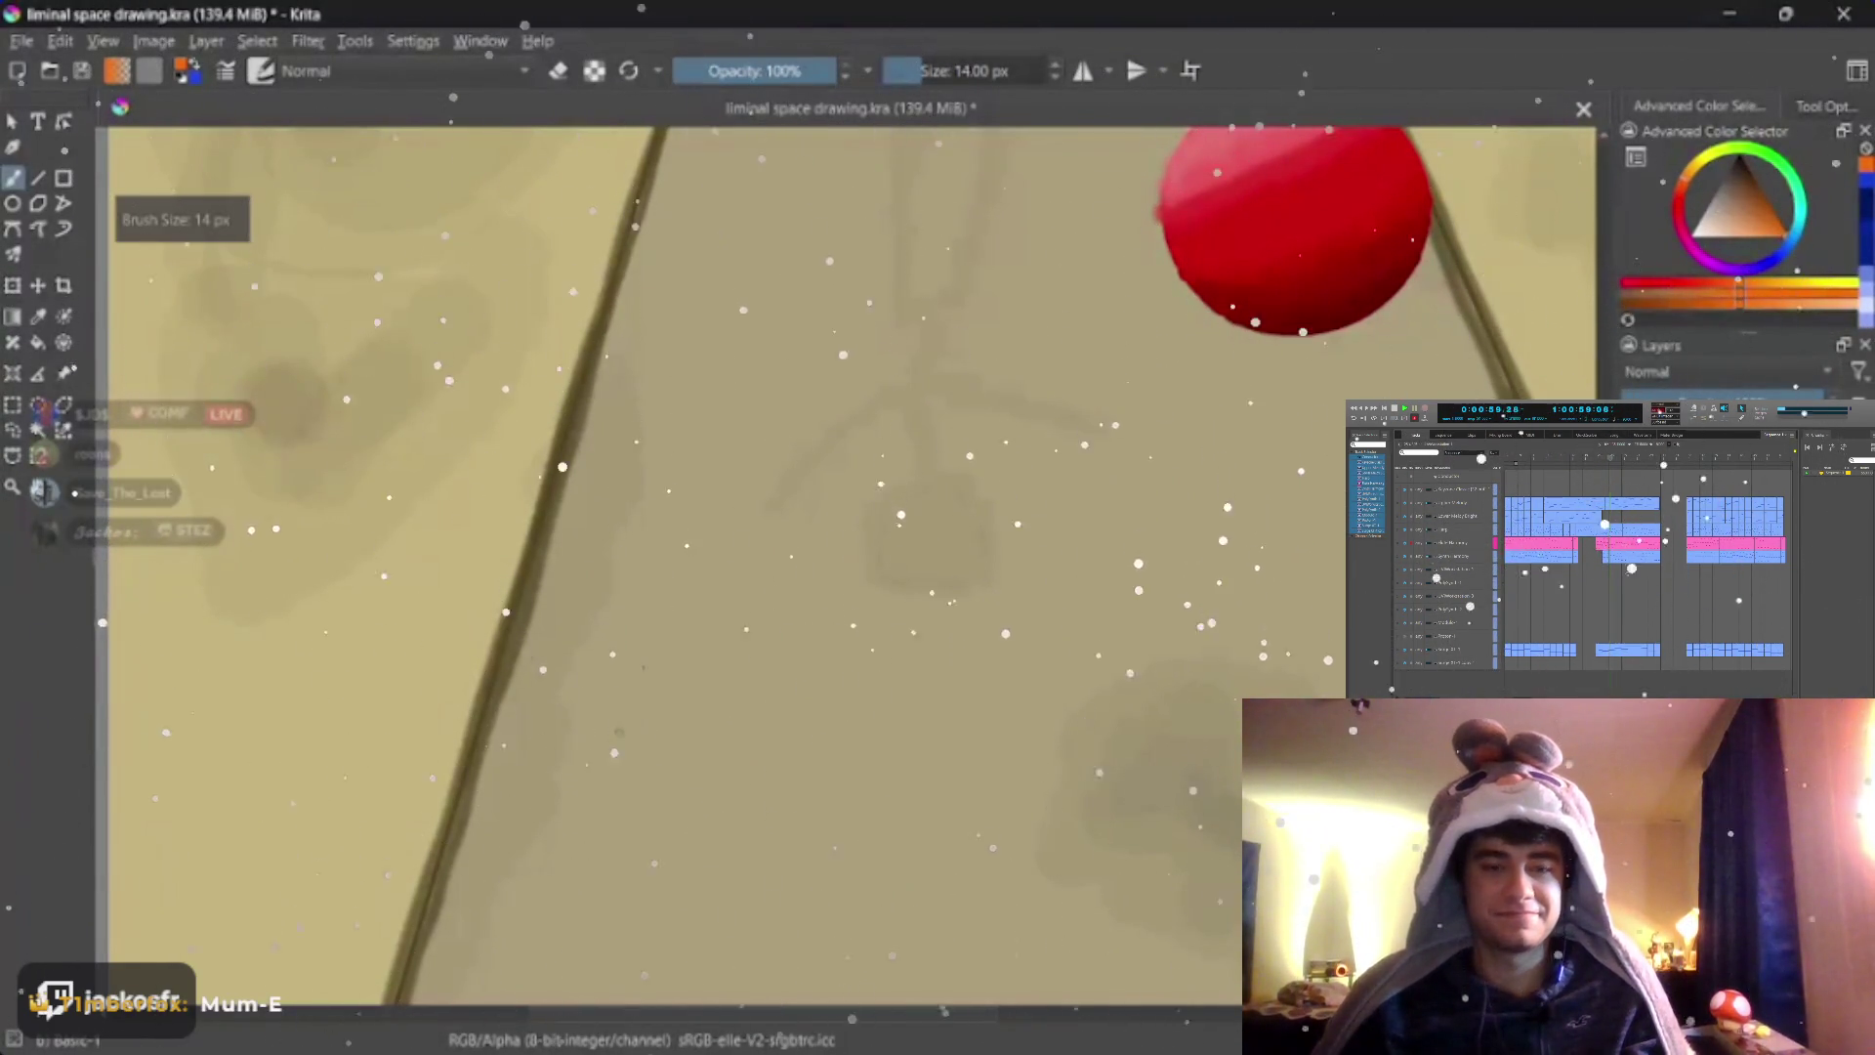